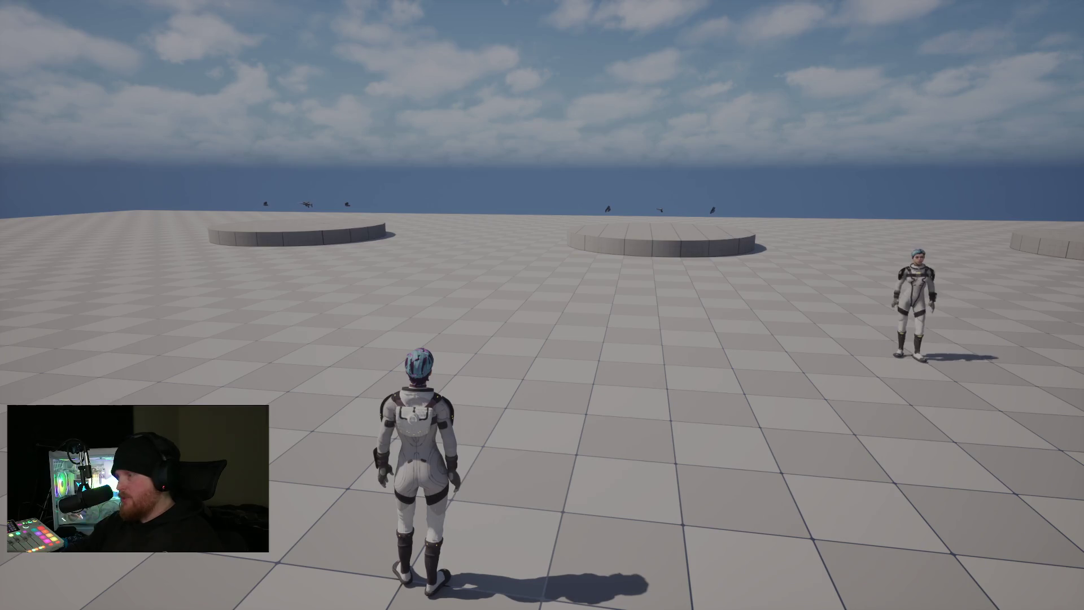
Start the match from the lobby options.
{"action": "key", "text": "Tab"}
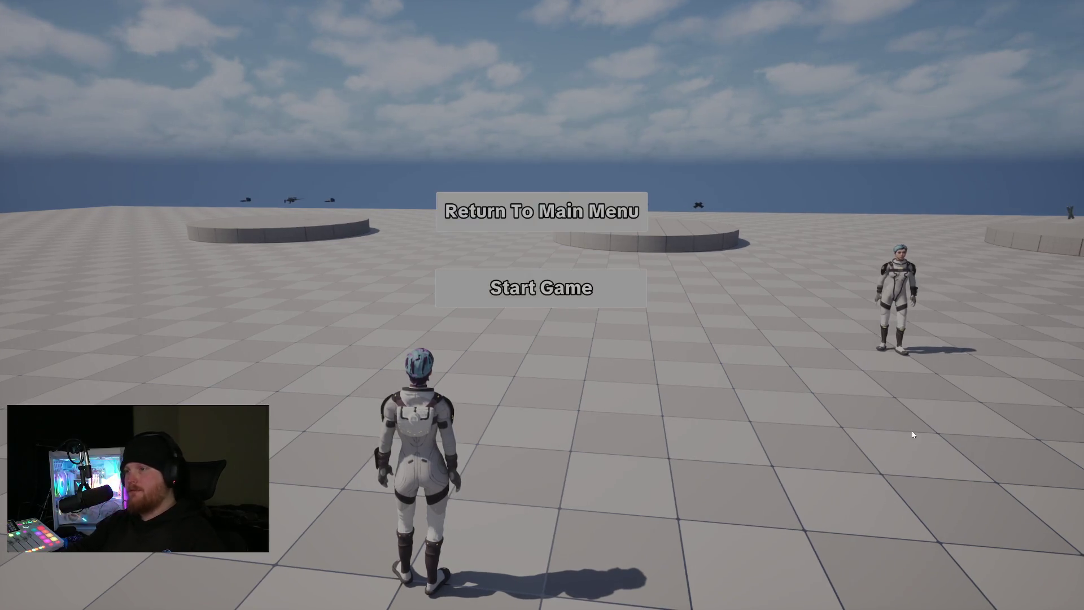
{"action": "left_click", "coordinate": [588, 296]}
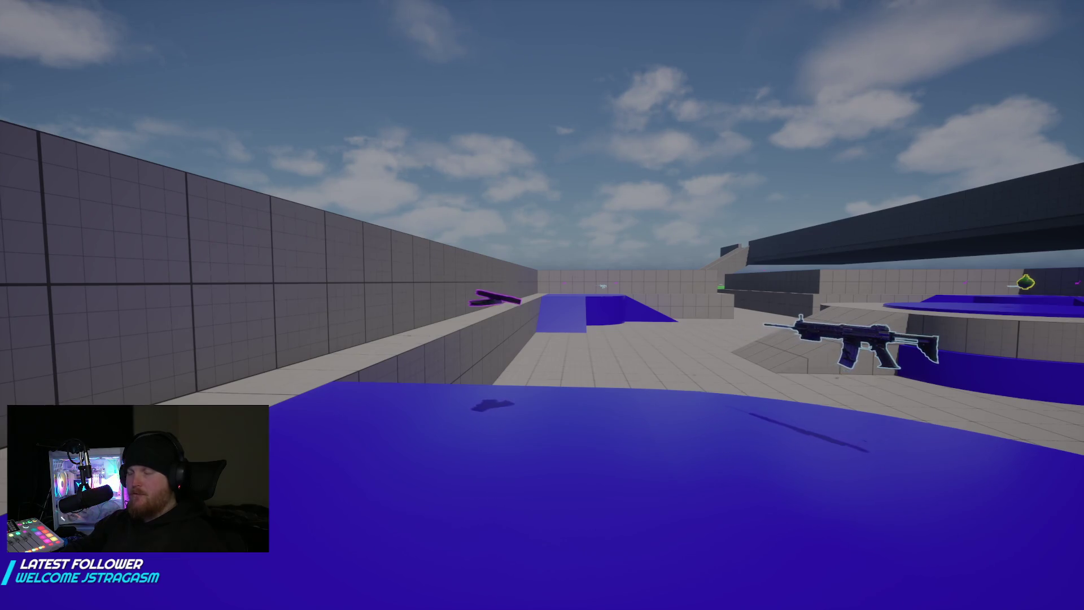
Run and jump off the ledge across the arena to reach the weapon pickup.
{"action": "key", "text": "w"}
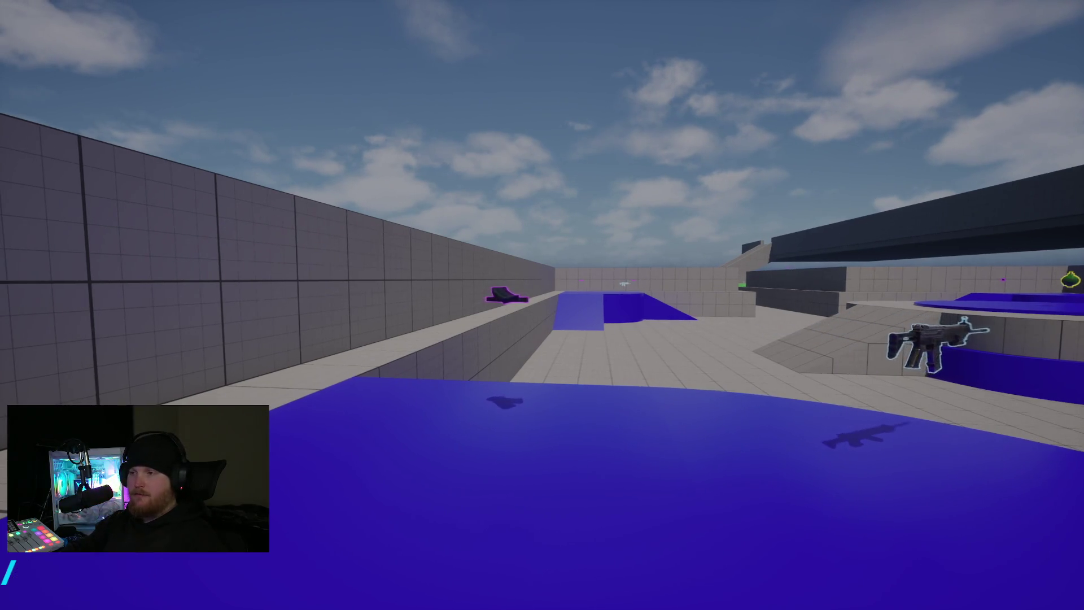
{"action": "key", "text": "w"}
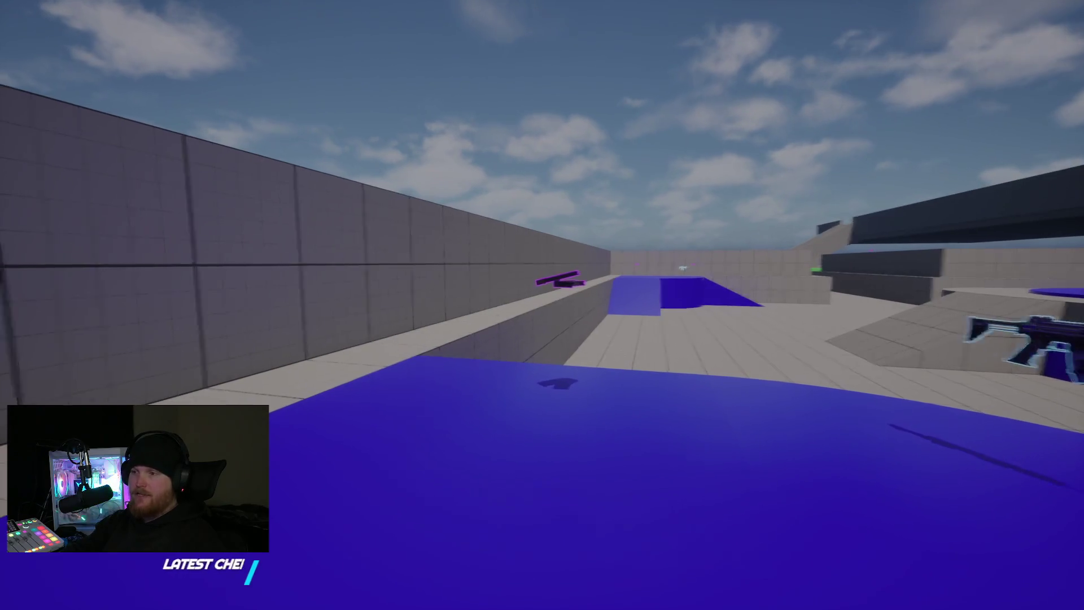
{"action": "key", "text": "w"}
{"action": "key", "text": "space"}
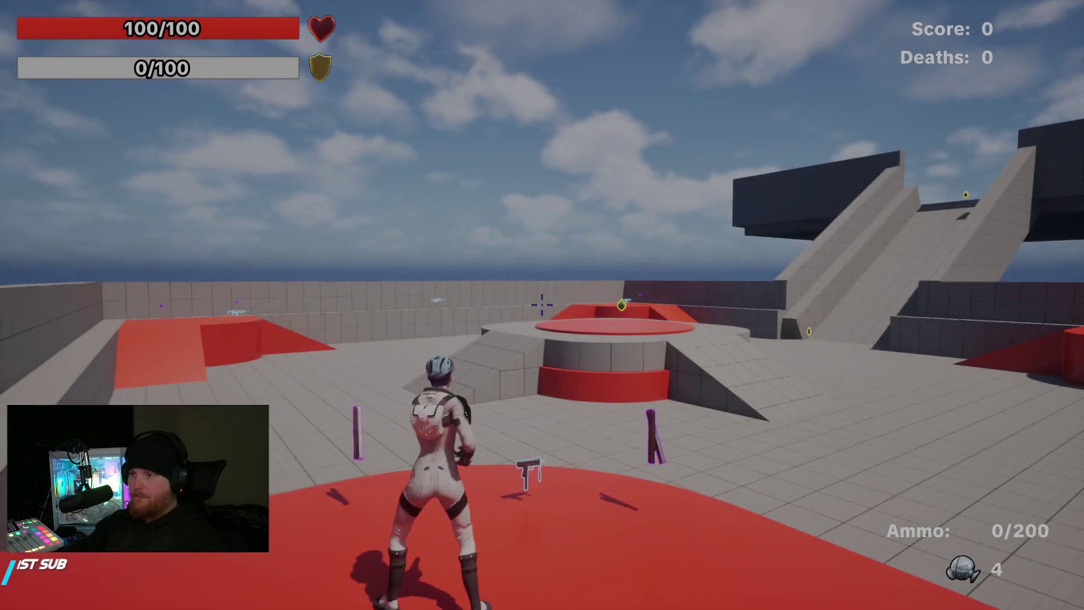
{"action": "key", "text": "w"}
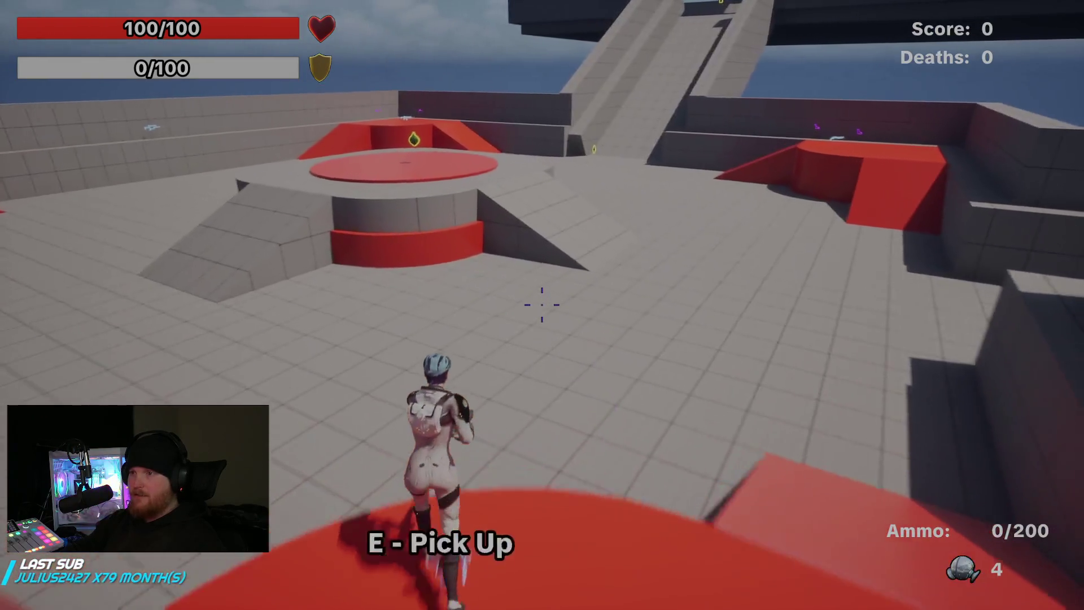
{"action": "key", "text": "space"}
{"action": "key", "text": "w"}
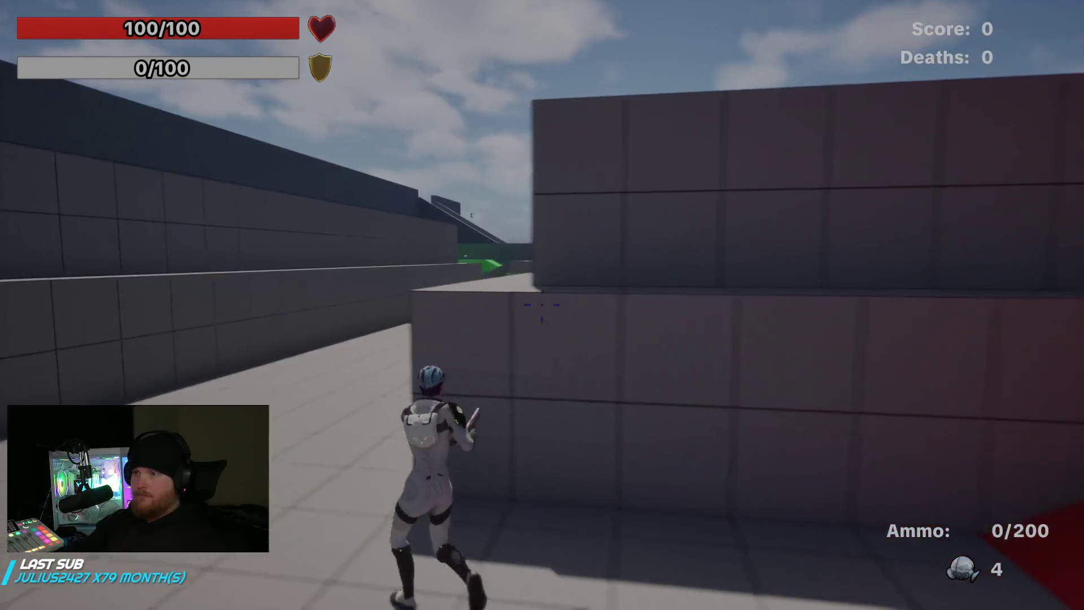
{"action": "key", "text": "w"}
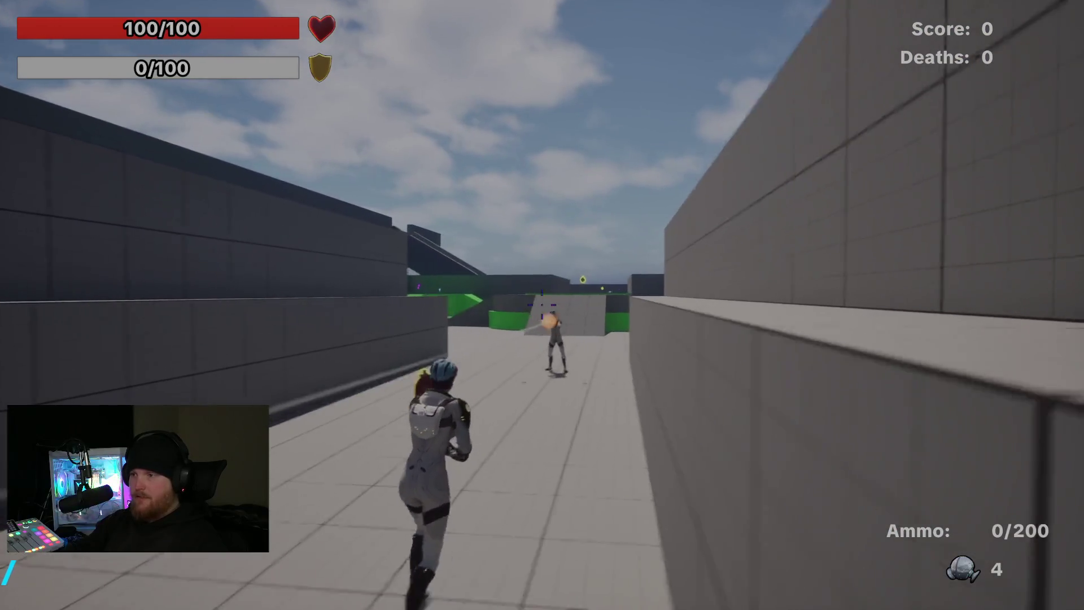
Fire at the enemy player, dismiss the fatal error and switch to the testing notes.
{"action": "left_click", "coordinate": [542, 305]}
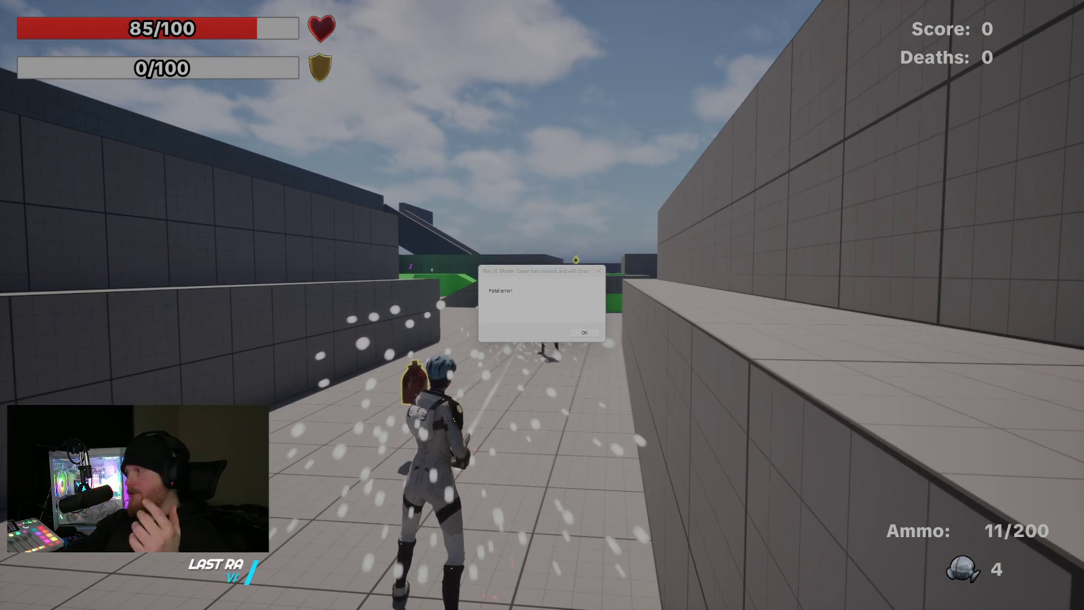
{"action": "left_click", "coordinate": [590, 332]}
{"action": "key", "text": "alt+Tab"}
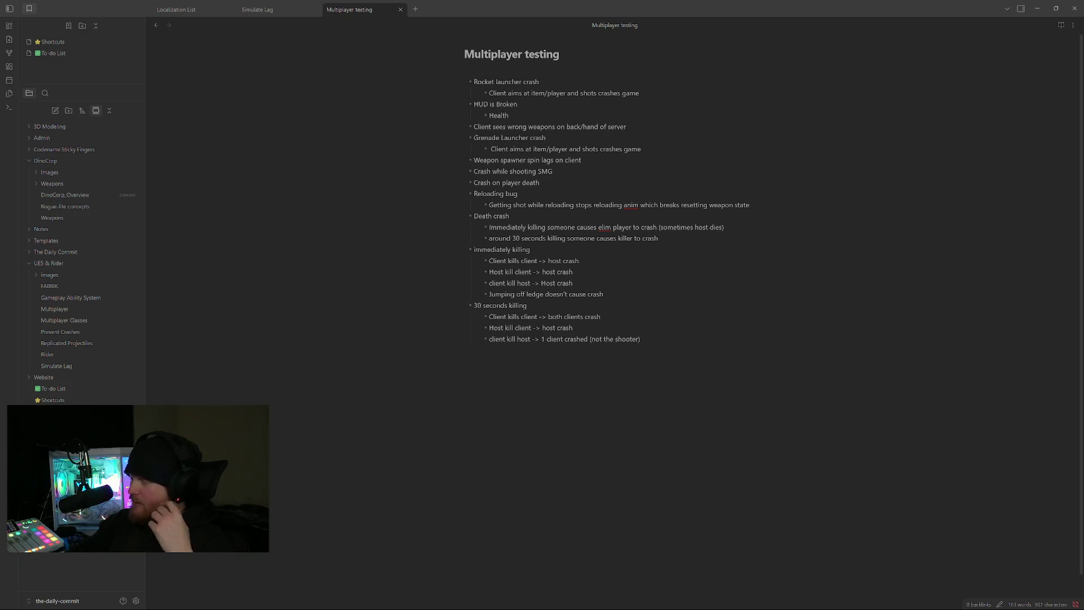
Add a bullet below the ledge note recording that jumping off then killing crashes the host.
{"action": "key", "text": "Up"}
{"action": "key", "text": "Up"}
{"action": "key", "text": "Up"}
{"action": "key", "text": "Return"}
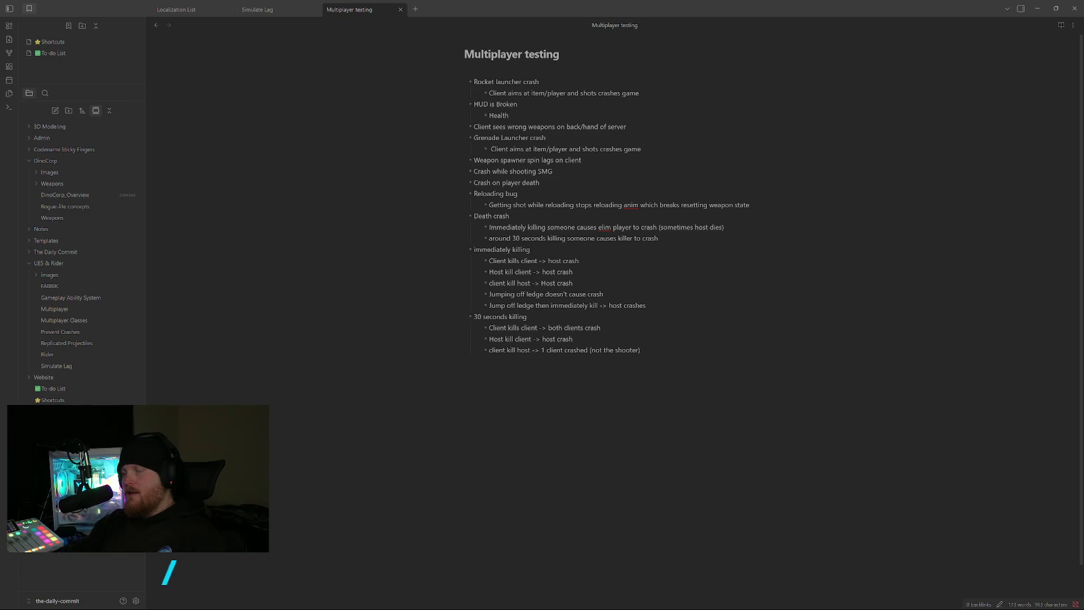
{"action": "key", "text": "alt+Tab"}
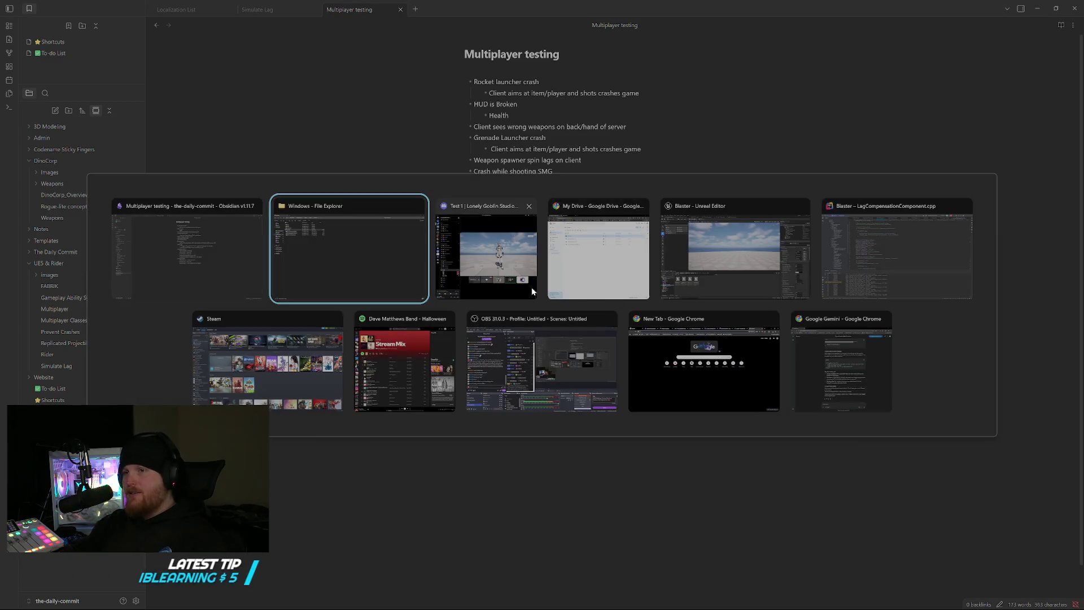
Launch Blaster.exe from File Explorer, host a session, then return to the Obsidian notes.
{"action": "left_click", "coordinate": [381, 259]}
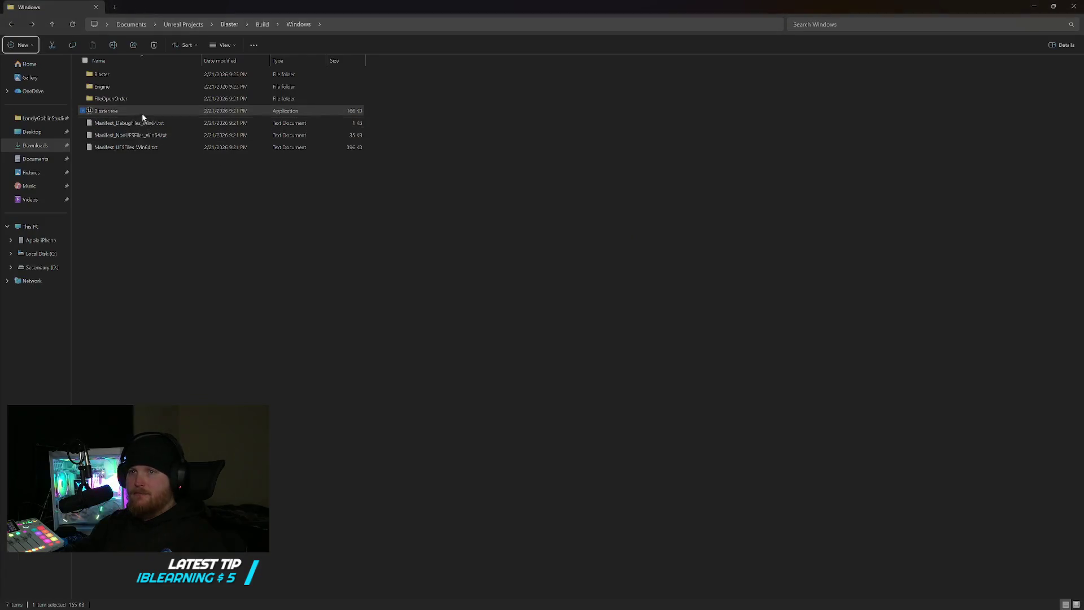
{"action": "double_click", "coordinate": [143, 112]}
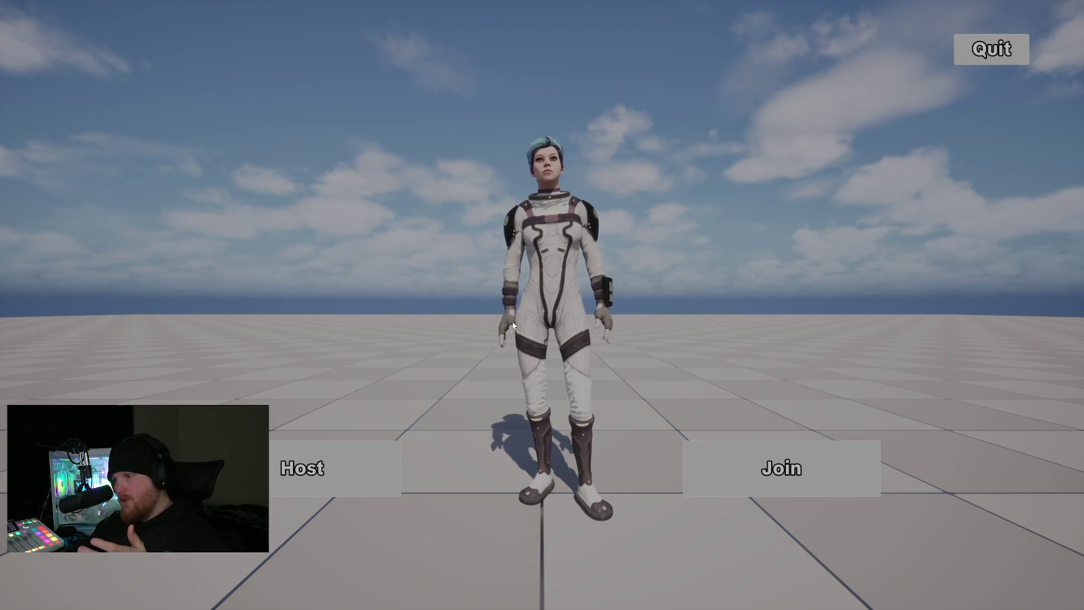
{"action": "left_click", "coordinate": [363, 450]}
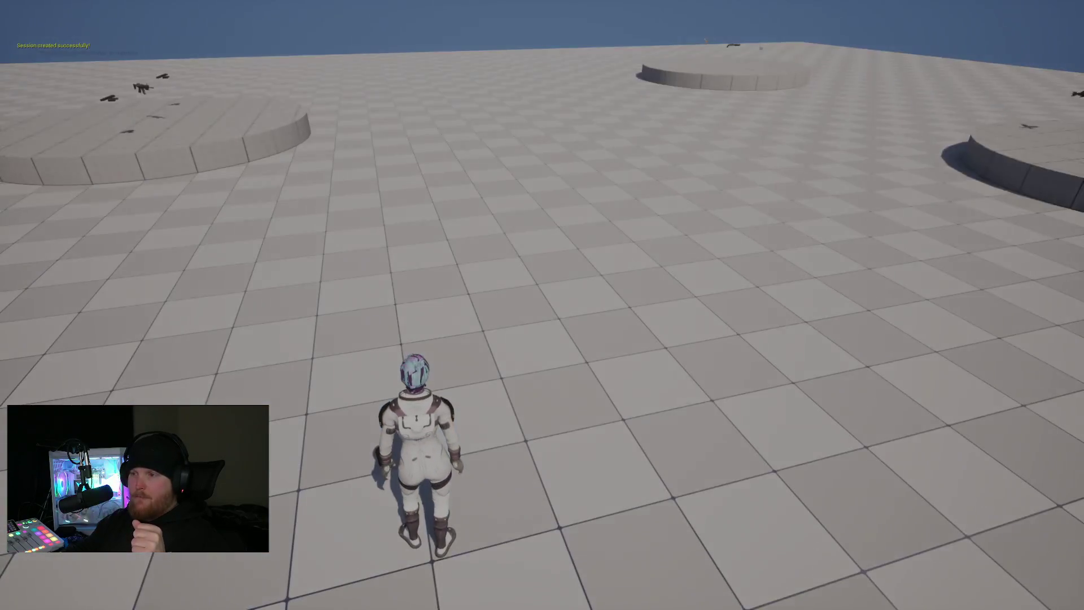
{"action": "key", "text": "alt+Tab"}
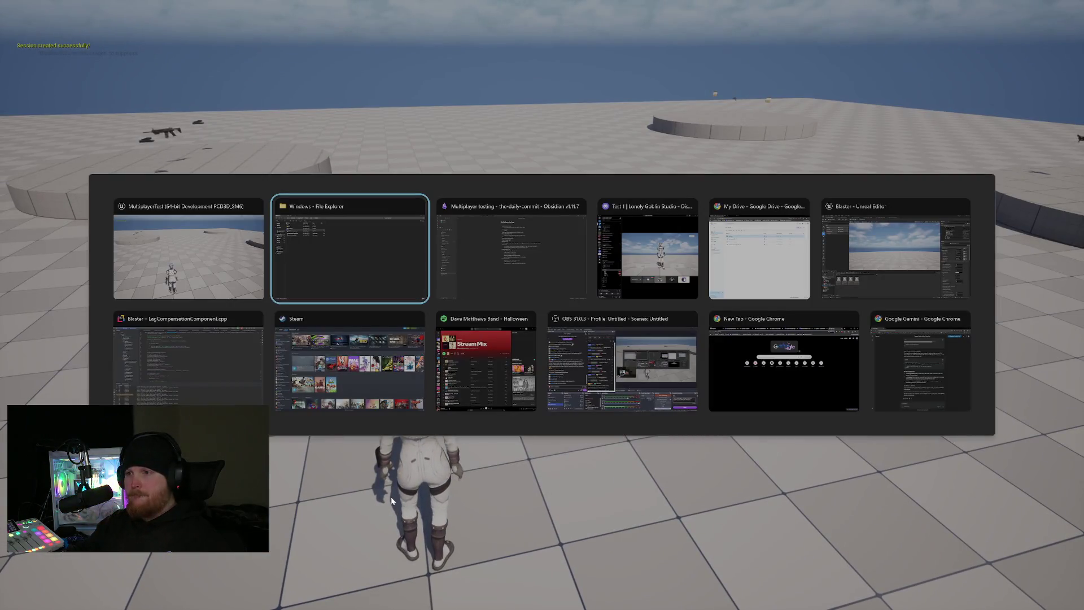
{"action": "key", "text": "alt+Tab"}
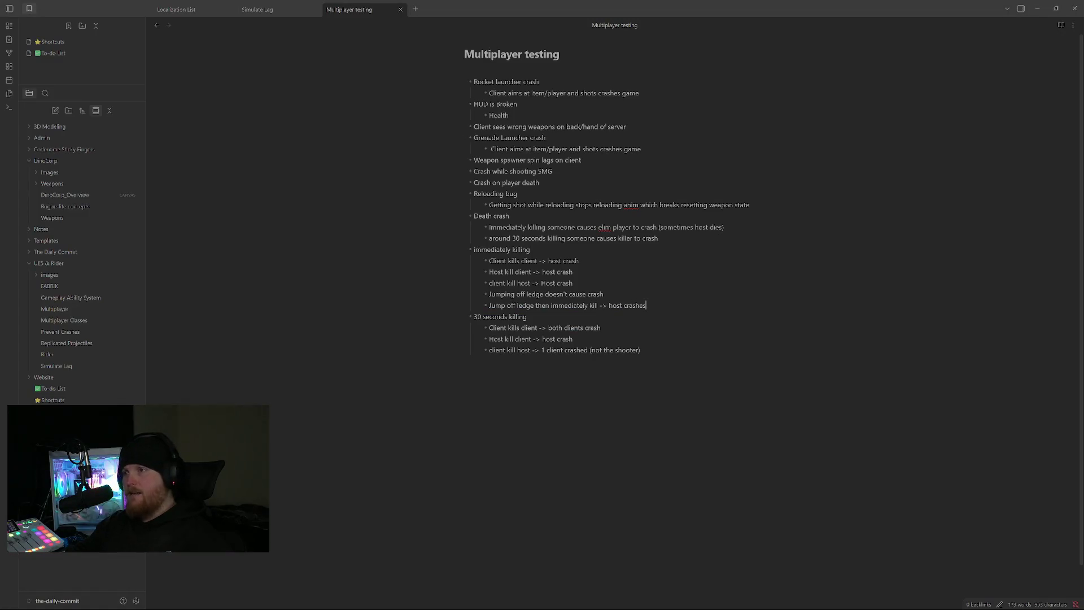
Switch back from Obsidian to the hosted Blaster game window.
{"action": "key", "text": "alt+Tab"}
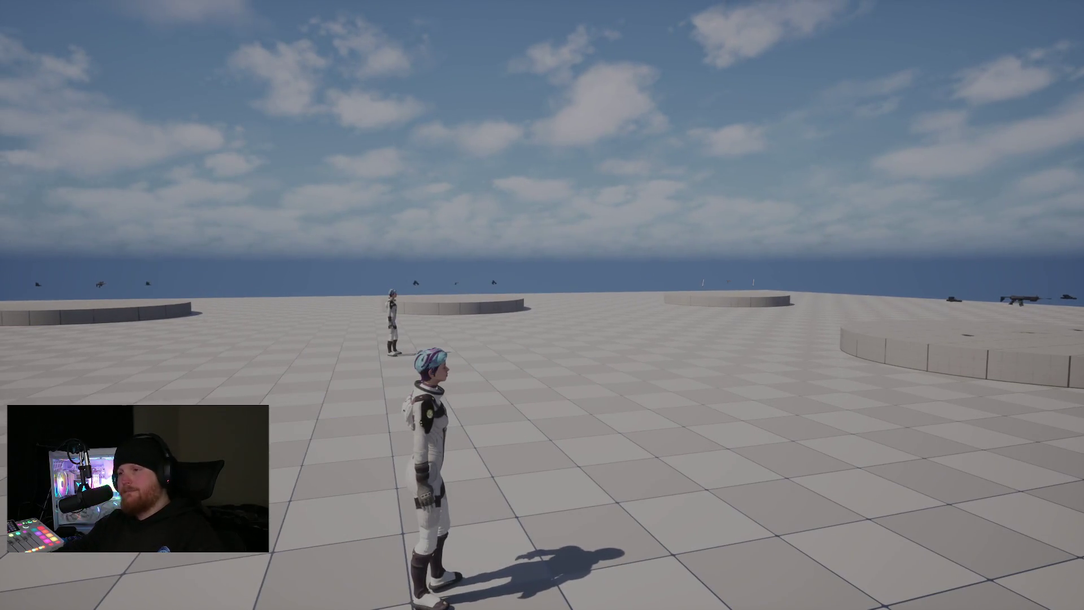
Bring up the lobby menu with Esc and start the match for all players.
{"action": "key", "text": "Escape"}
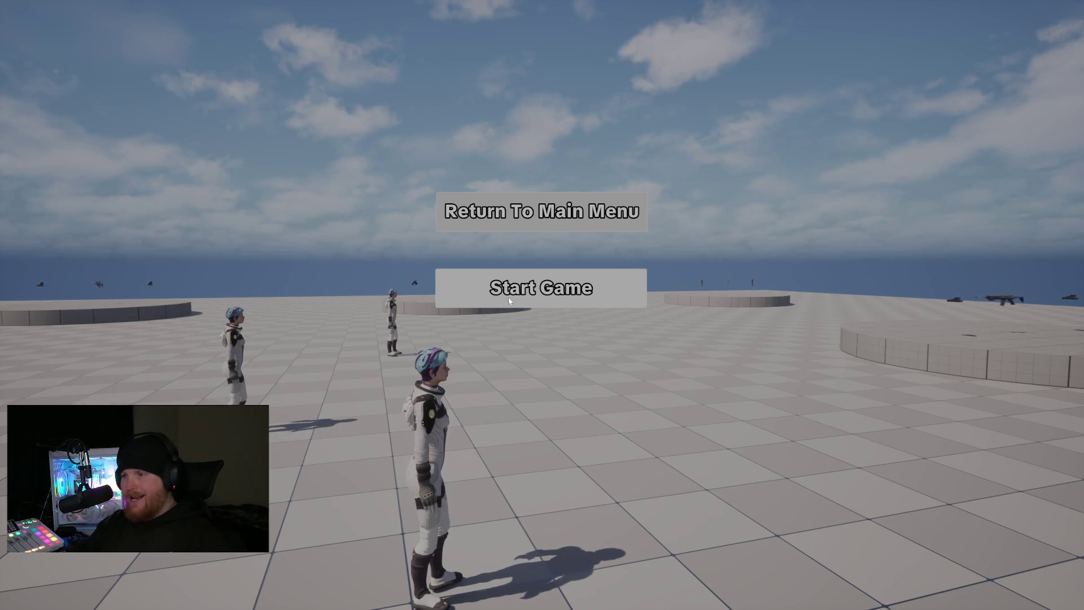
{"action": "left_click", "coordinate": [508, 298]}
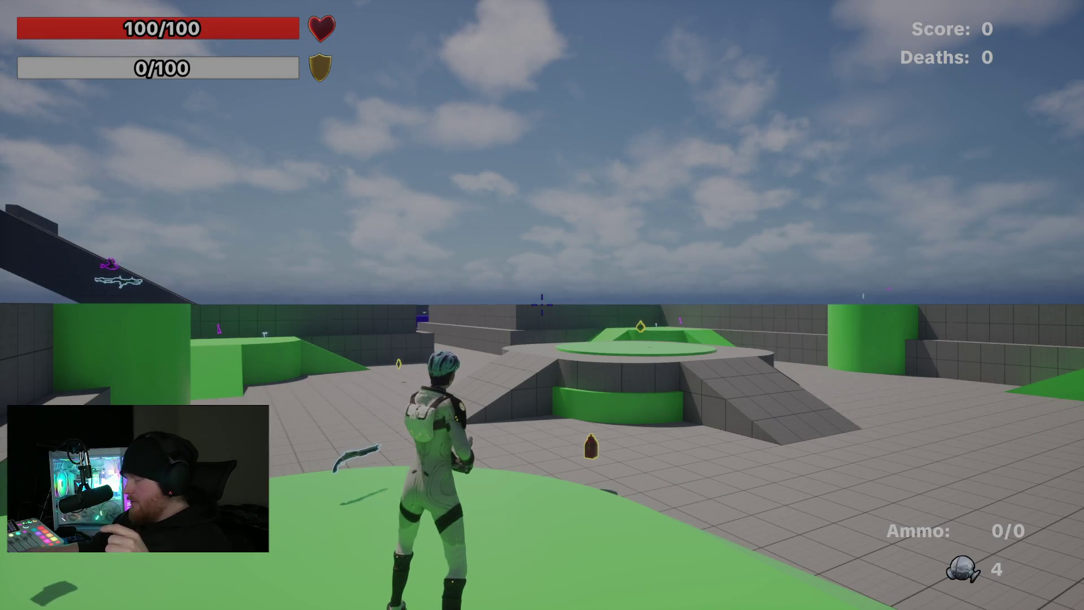
Run along the wall collecting ammo, vault to the arena floor and climb onto the green platform.
{"action": "key", "text": "w"}
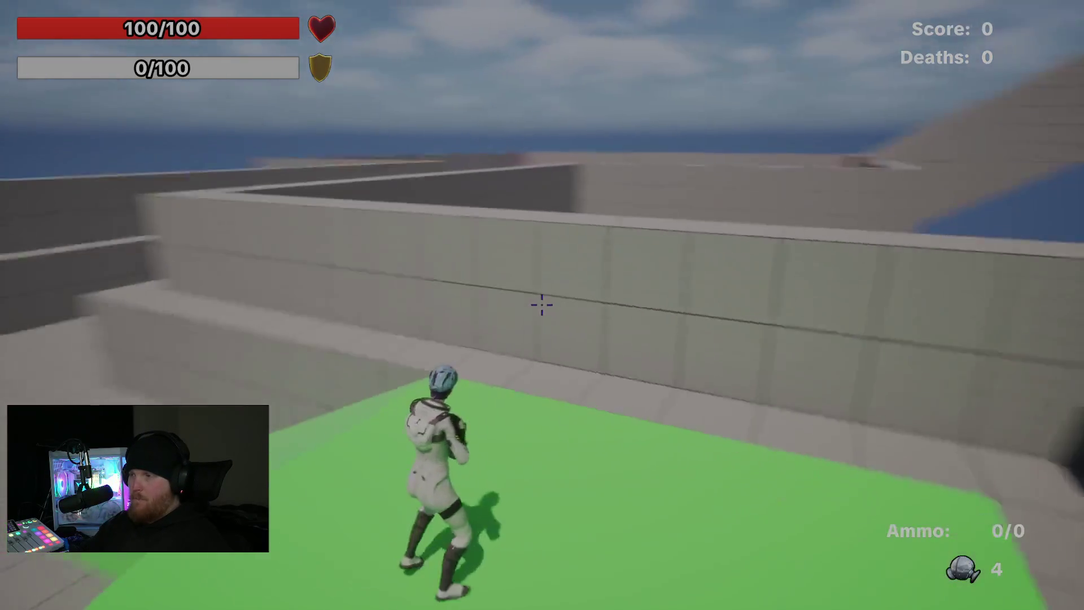
{"action": "key", "text": "w"}
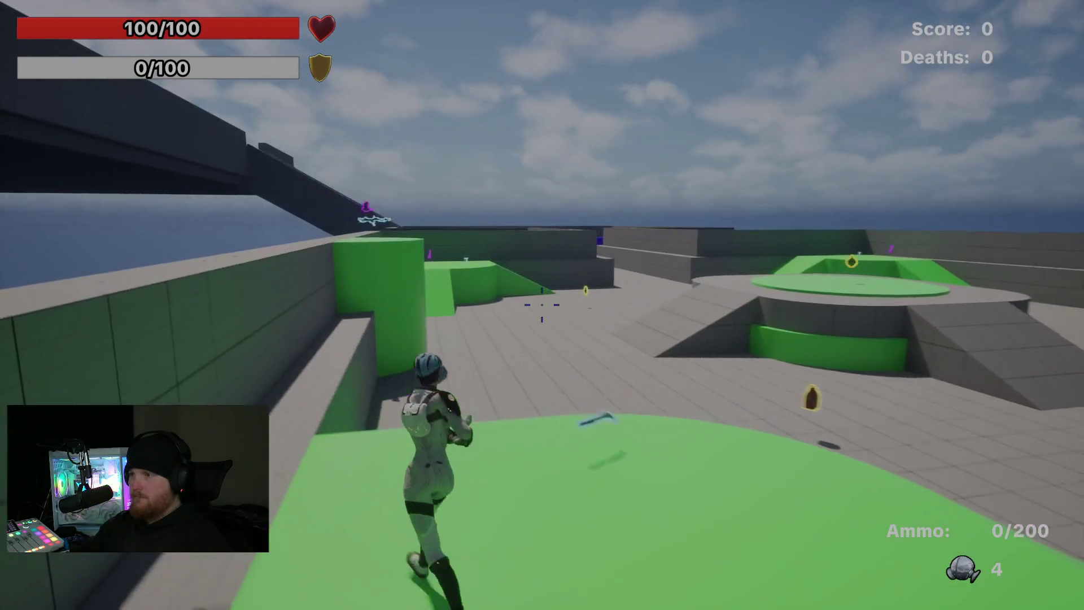
{"action": "key", "text": "w"}
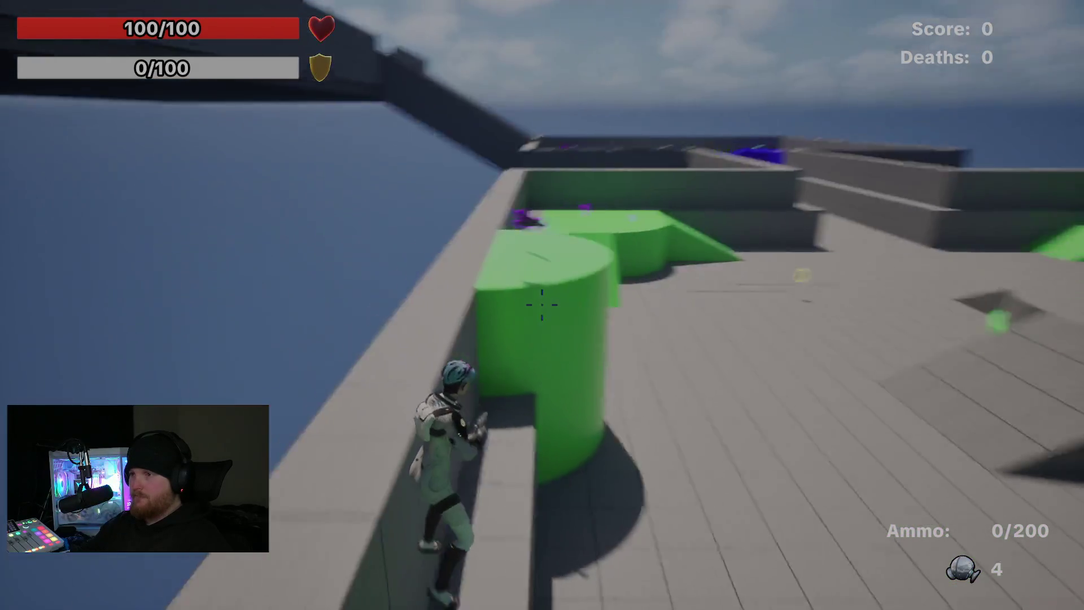
{"action": "key", "text": "w"}
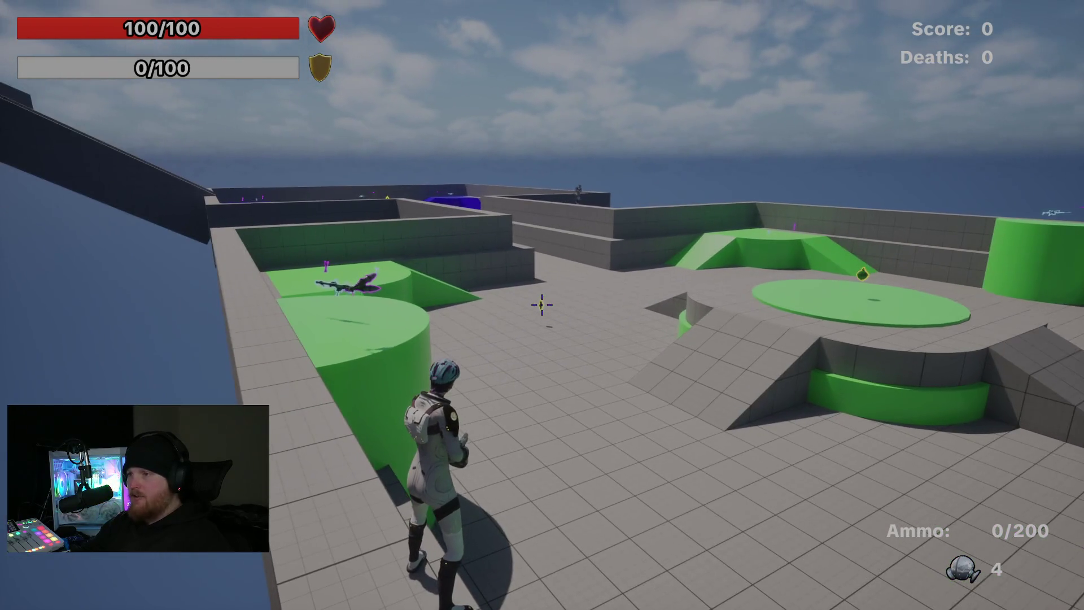
{"action": "key", "text": "w"}
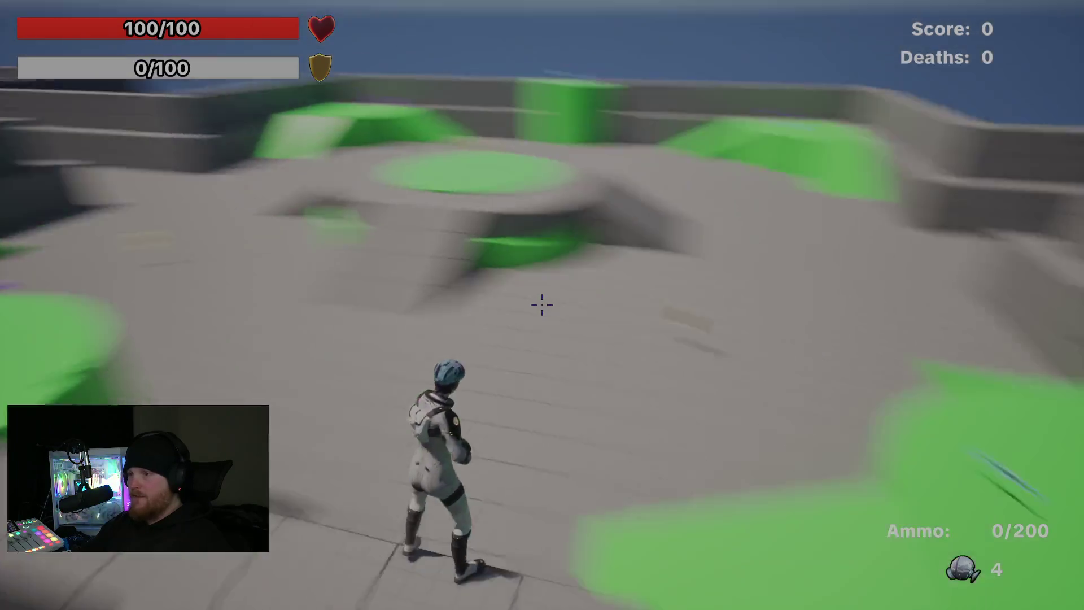
{"action": "key", "text": "w"}
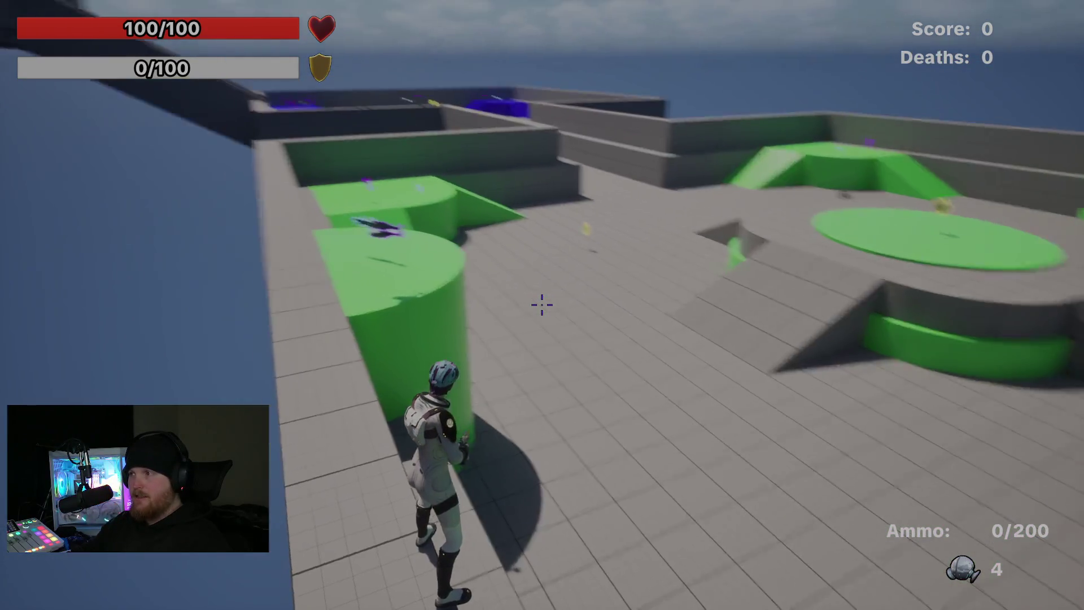
{"action": "key", "text": "w"}
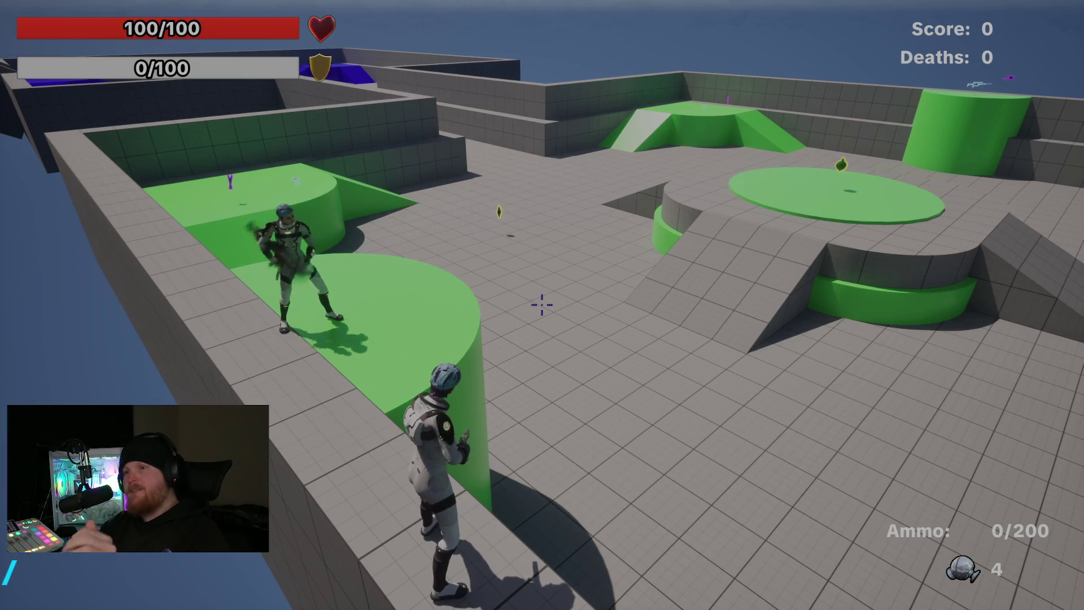
{"action": "key", "text": "w"}
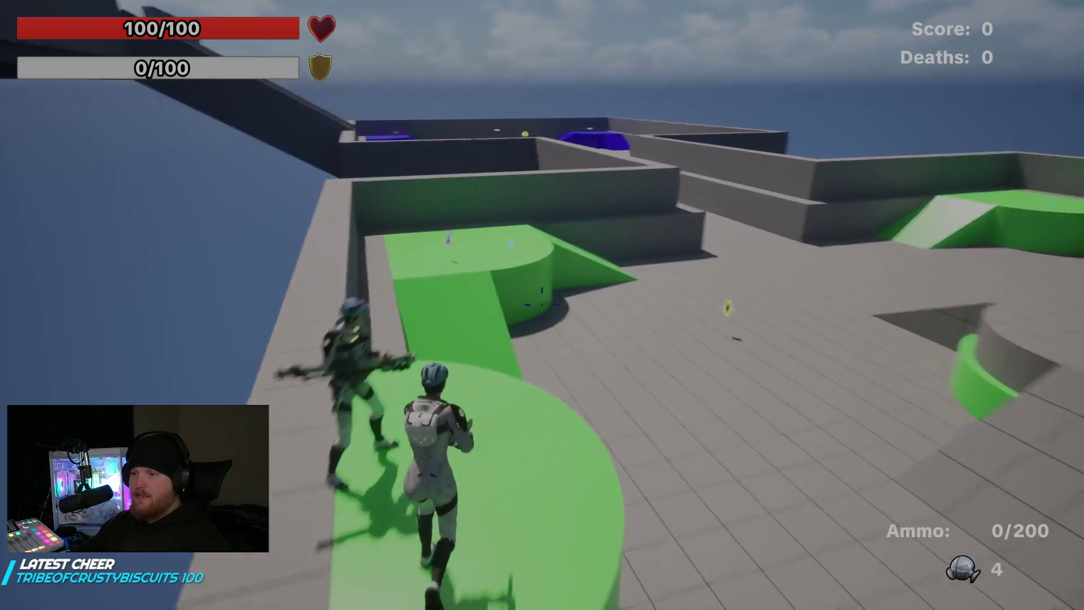
{"action": "key", "text": "w"}
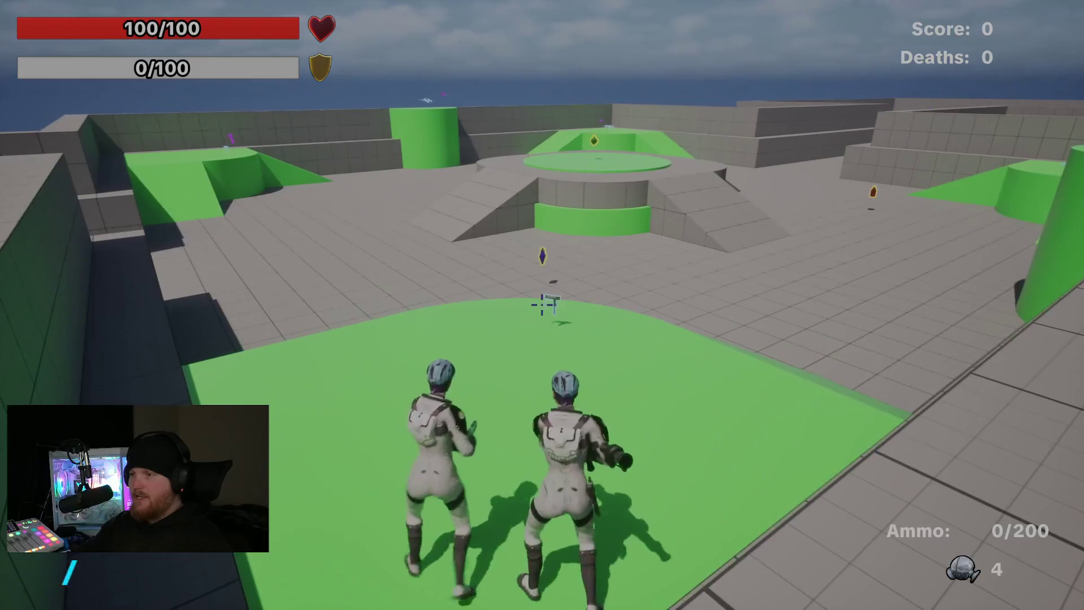
Aim the pistol over the shoulder at the SMG pickup while crossing the platform.
{"action": "right_click", "coordinate": [542, 304]}
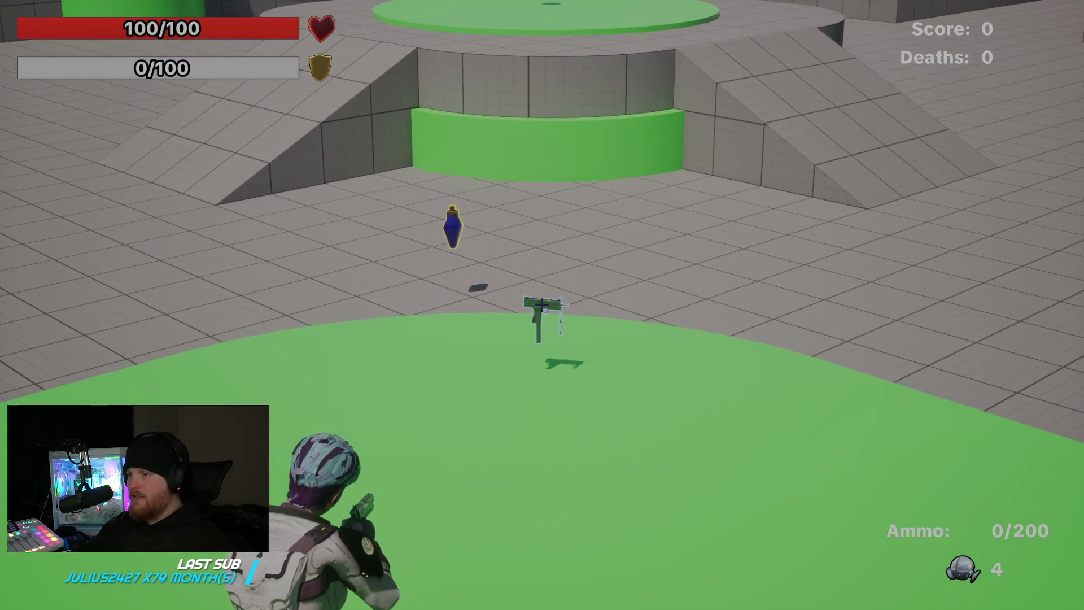
{"action": "key", "text": "w"}
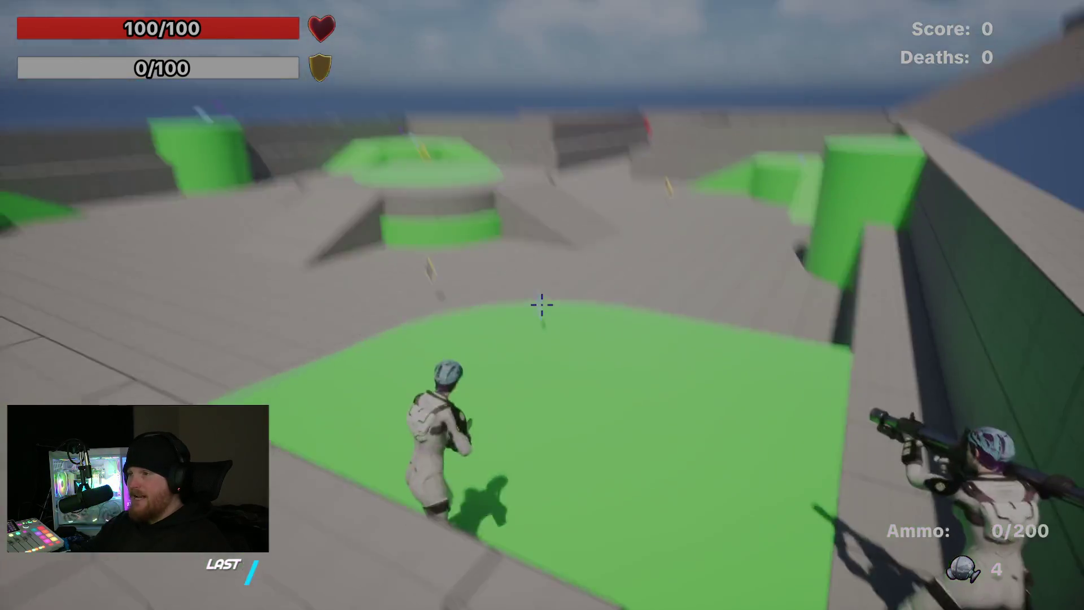
{"action": "right_click", "coordinate": [542, 305]}
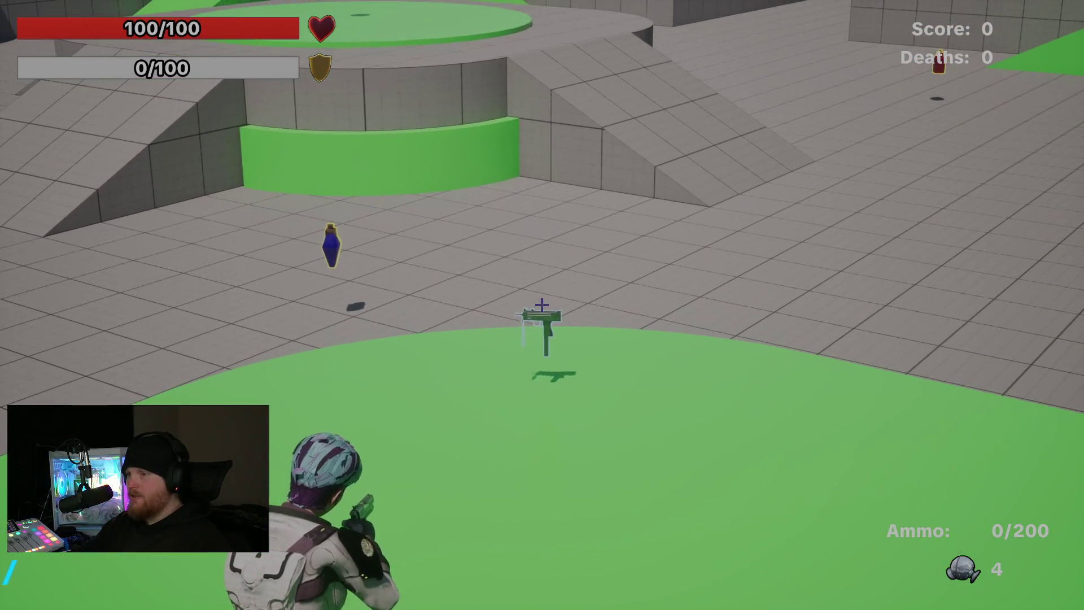
{"action": "right_click", "coordinate": [543, 305]}
{"action": "key", "text": "w"}
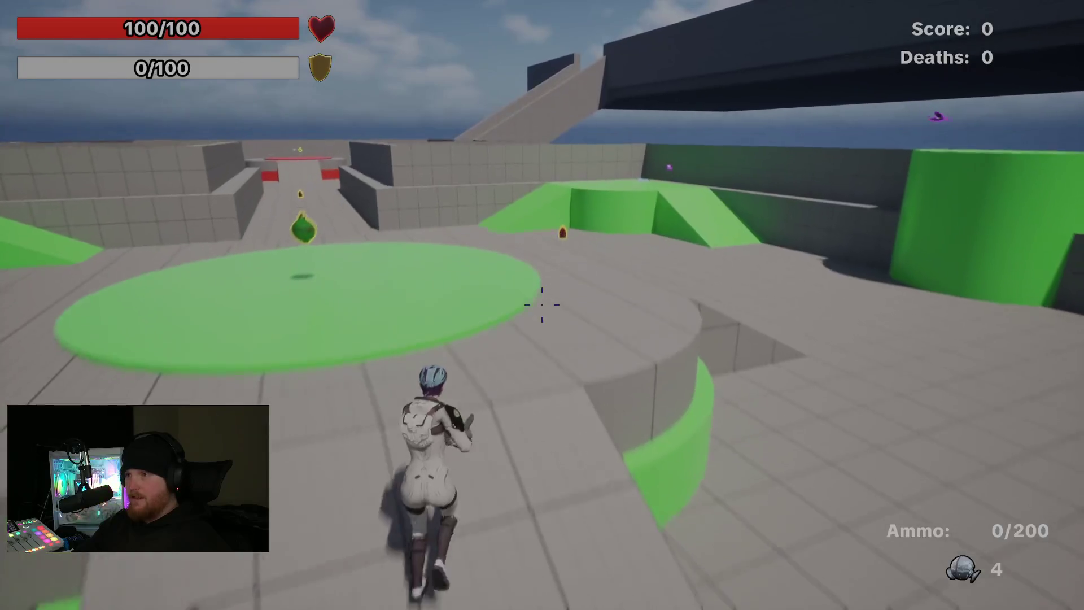
Run onto the green pad and jump toward the maze.
{"action": "key", "text": "space"}
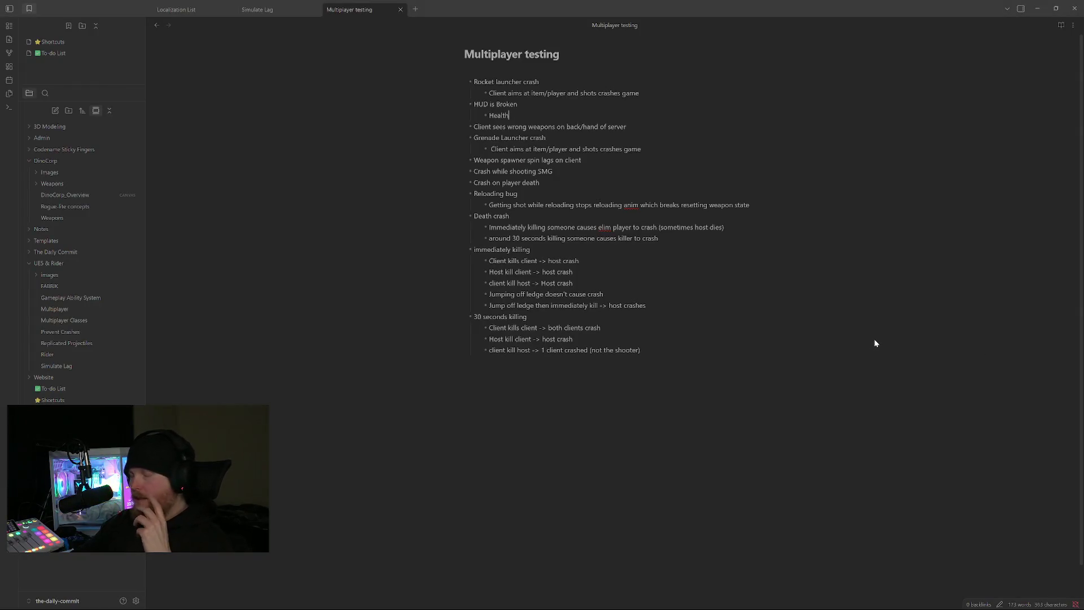
{"action": "key", "text": "alt+Tab"}
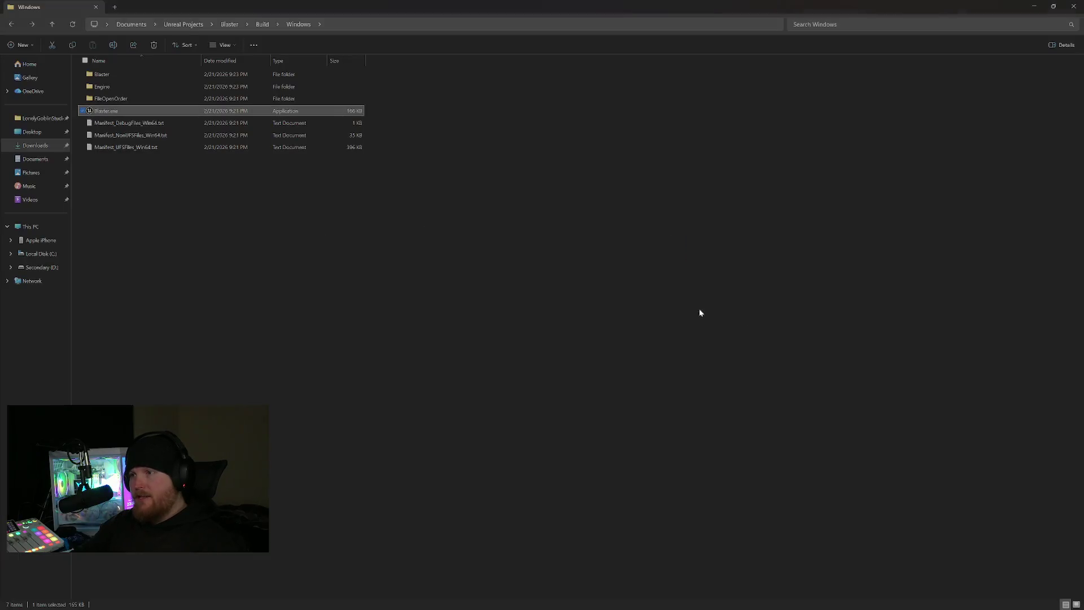
{"action": "key", "text": "alt+Tab"}
{"action": "key", "text": "Tab"}
{"action": "left_click", "coordinate": [311, 268]}
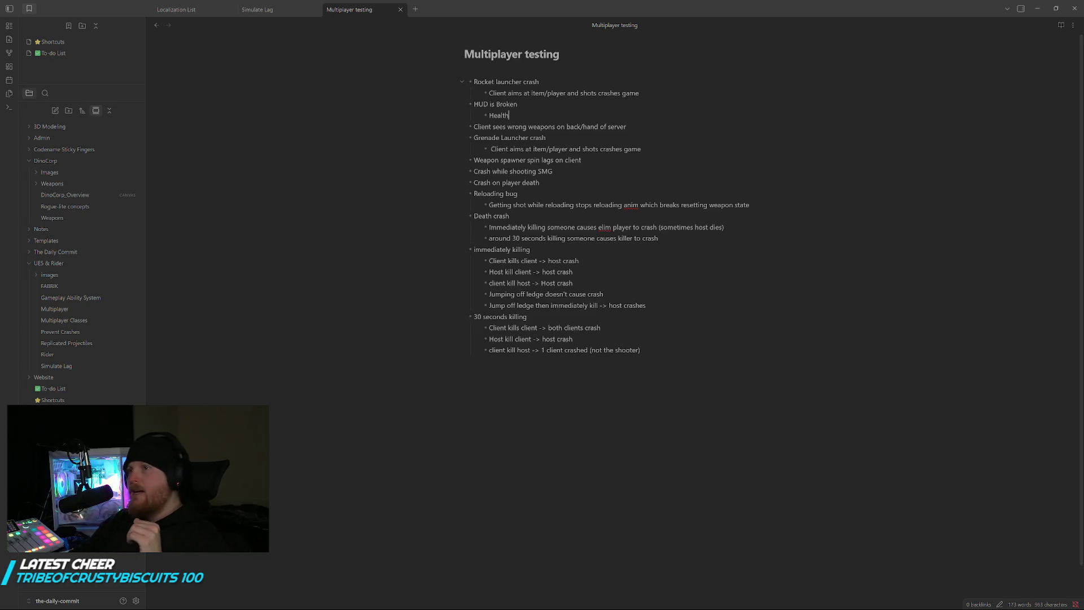
Review the Rocket launcher crash entry and the HUD/Health 'Client sees server' wording.
{"action": "left_click_drag", "start_coordinate": [473, 82], "coordinate": [639, 93]}
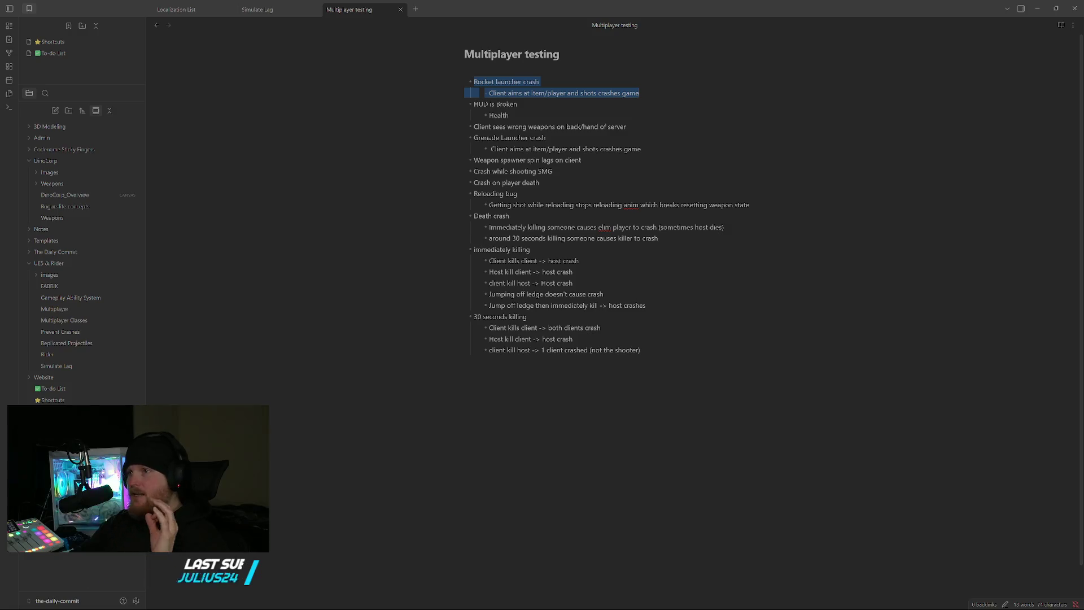
{"action": "double_click", "coordinate": [481, 104]}
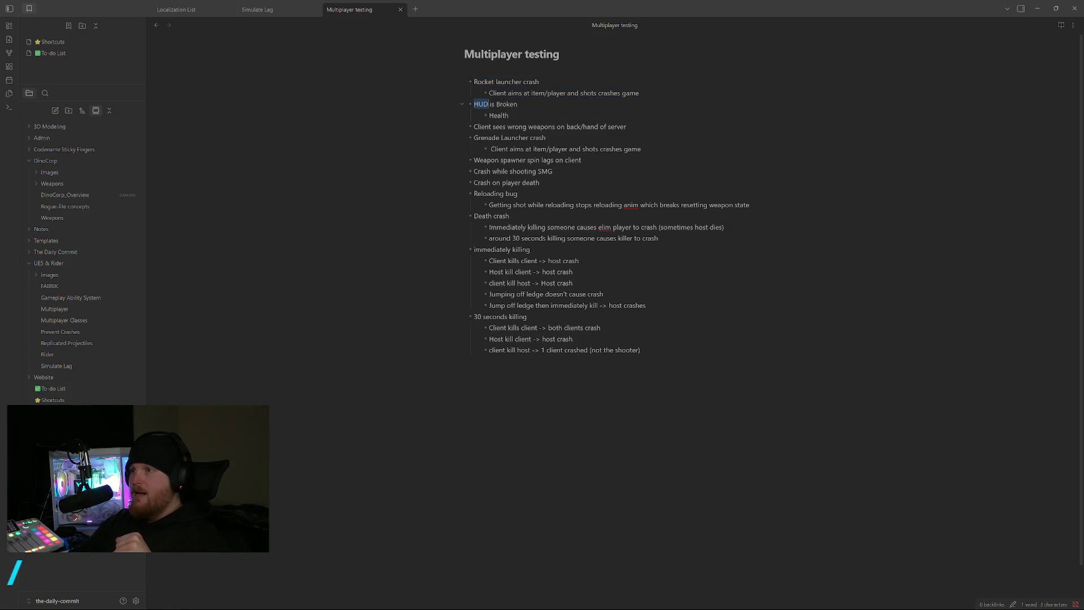
{"action": "double_click", "coordinate": [498, 116]}
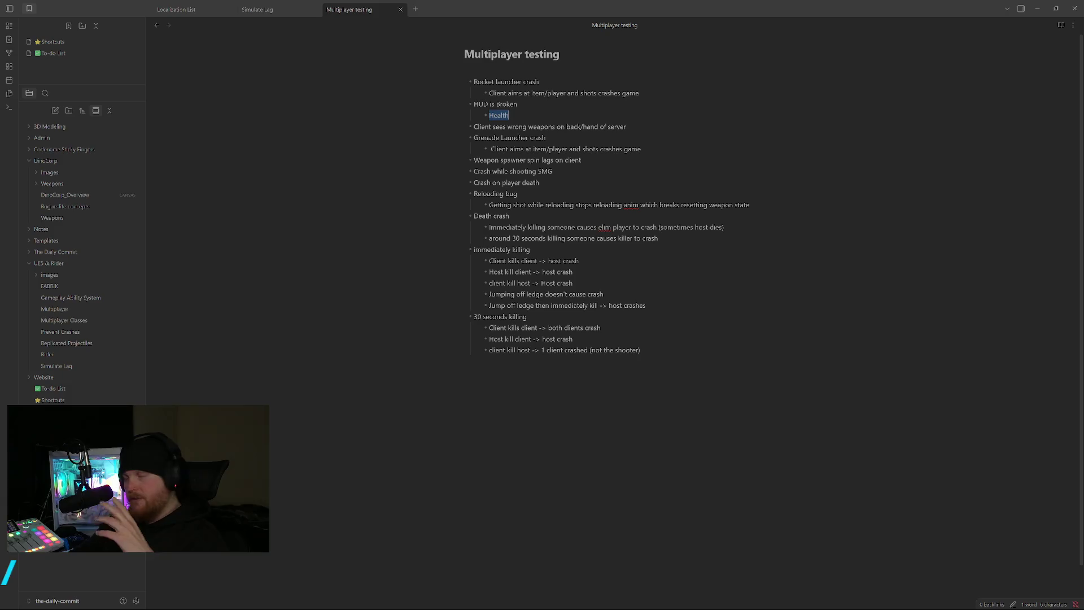
{"action": "double_click", "coordinate": [482, 127]}
{"action": "double_click", "coordinate": [499, 127]}
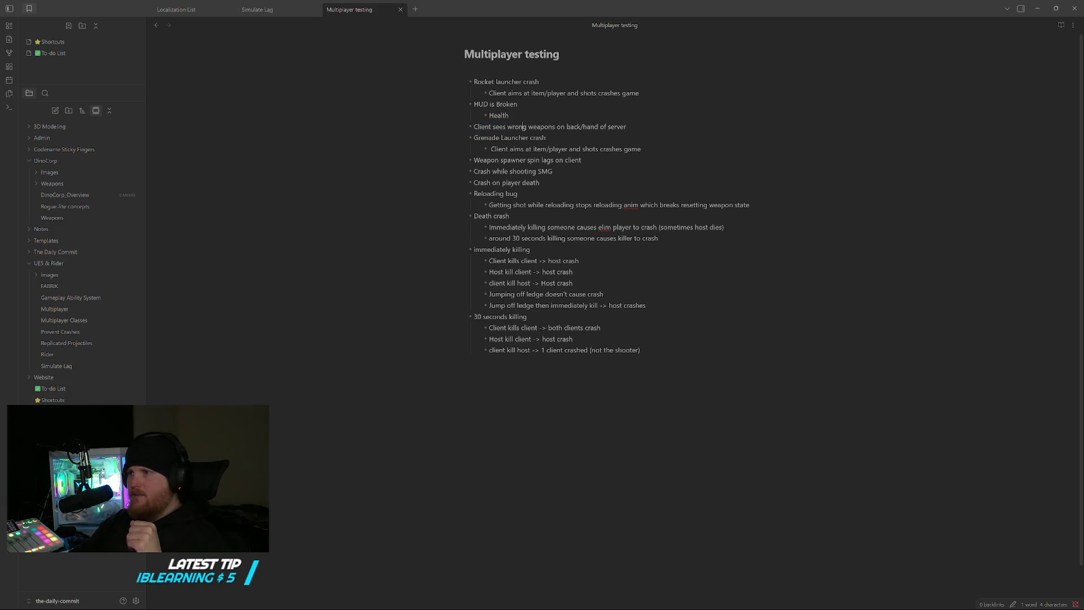
{"action": "double_click", "coordinate": [617, 127]}
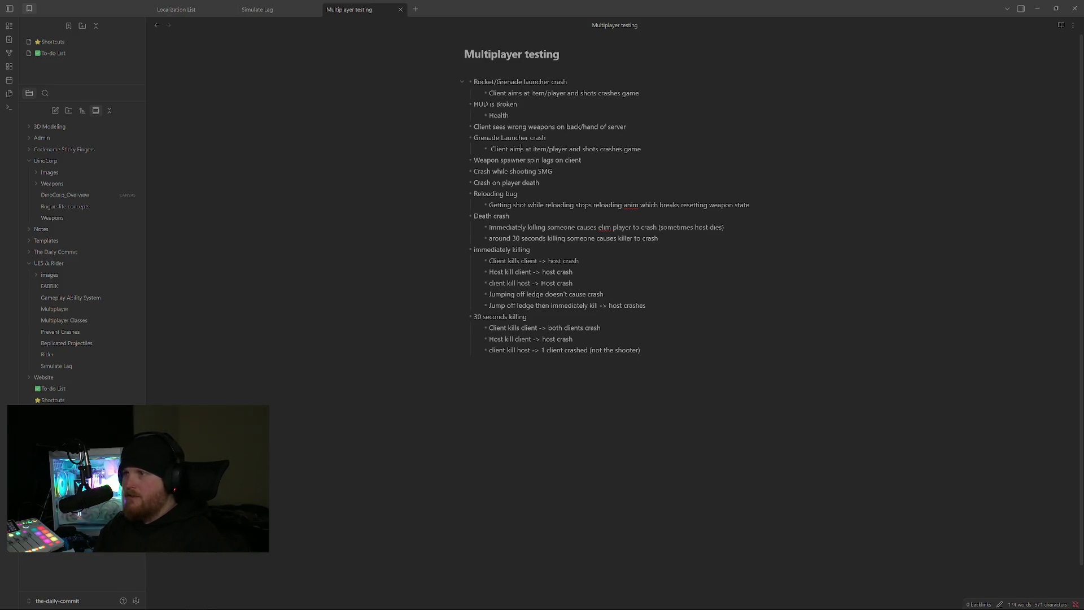
Delete the separate Grenade Launcher crash entry and select the Crash while shooting SMG line.
{"action": "triple_click", "coordinate": [520, 149]}
{"action": "key", "text": "shift+Up"}
{"action": "key", "text": "BackSpace"}
{"action": "key", "text": "BackSpace"}
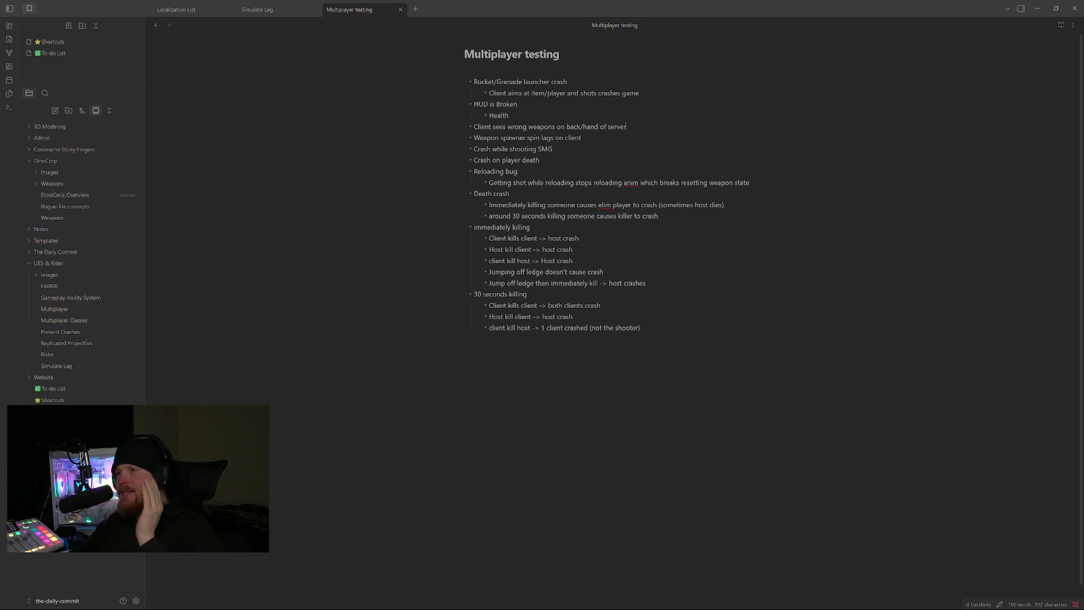
{"action": "key", "text": "Down"}
{"action": "key", "text": "Down"}
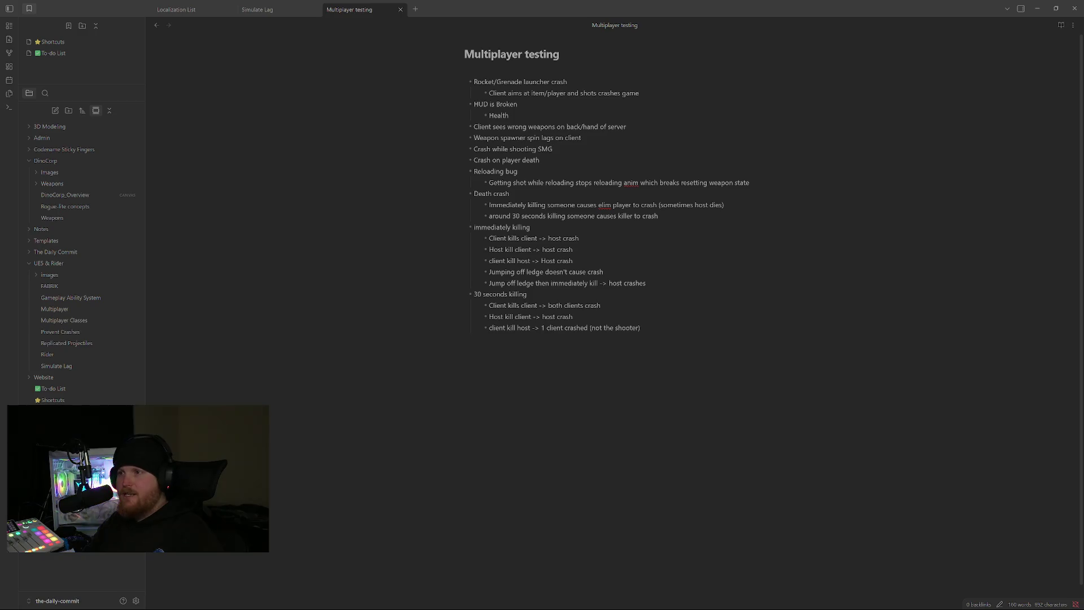
{"action": "key", "text": "shift+Home"}
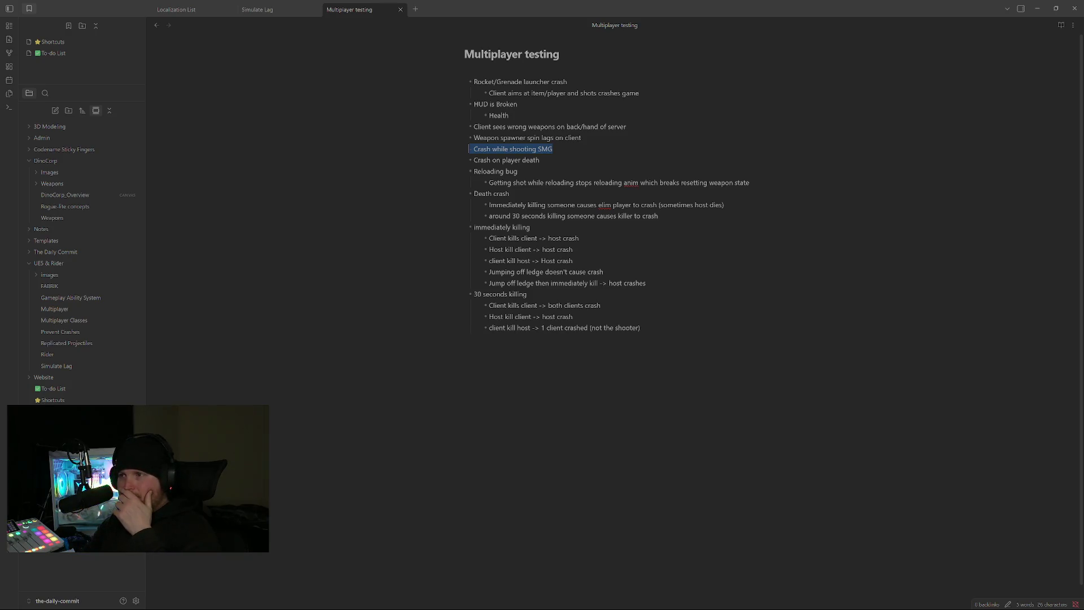
Delete the Crash while shooting SMG and Crash on player death lines, then select from Death crash to the end.
{"action": "key", "text": "BackSpace"}
{"action": "key", "text": "BackSpace"}
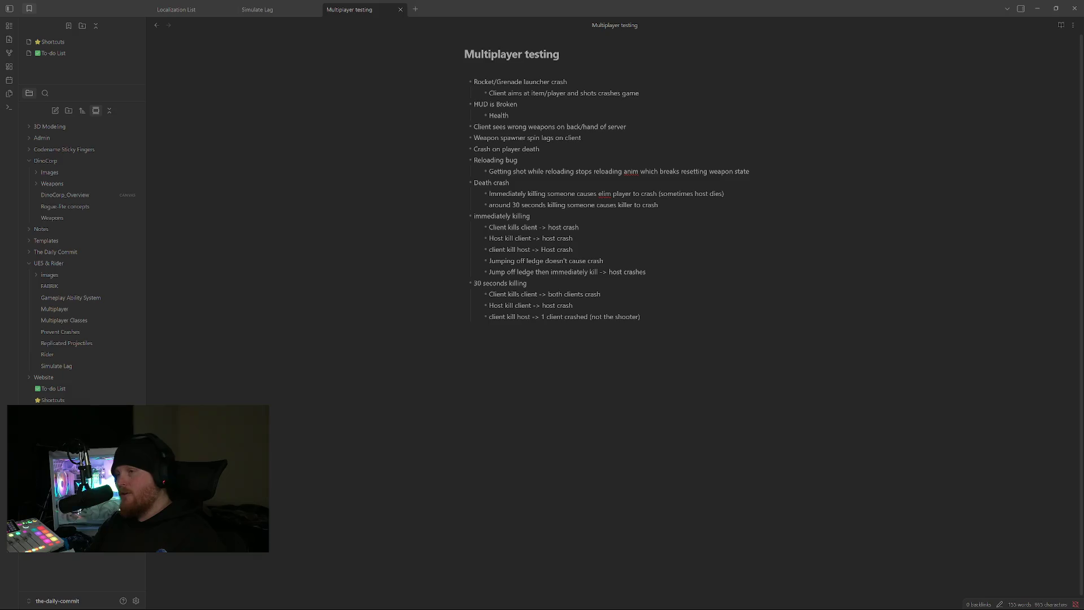
{"action": "key", "text": "shift+Down"}
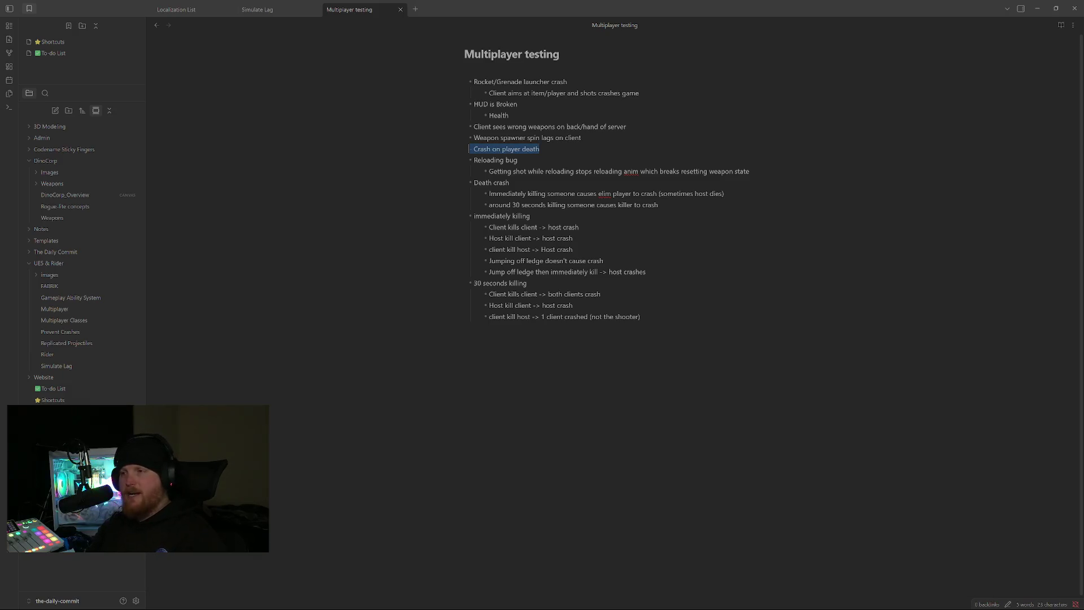
{"action": "key", "text": "BackSpace"}
{"action": "key", "text": "BackSpace"}
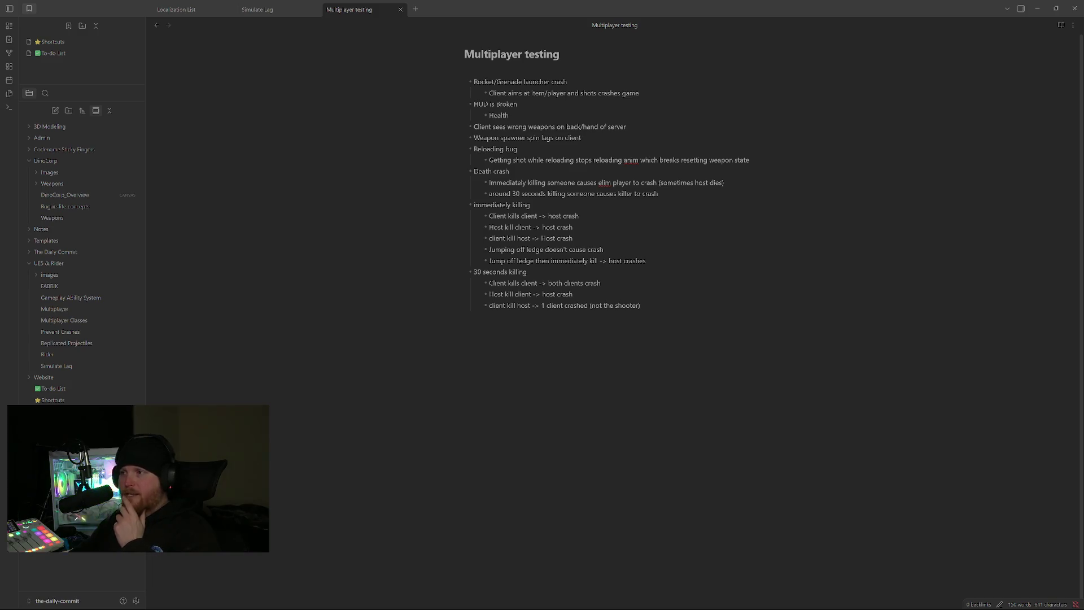
{"action": "left_click_drag", "start_coordinate": [468, 172], "coordinate": [640, 306]}
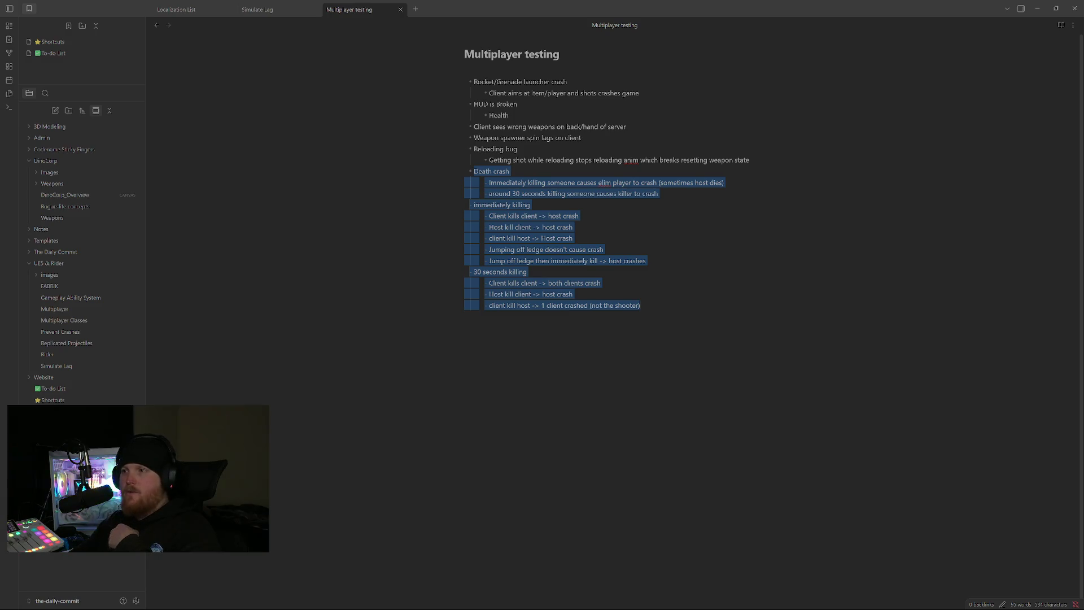
{"action": "double_click", "coordinate": [485, 138]}
{"action": "left_click", "coordinate": [530, 138]}
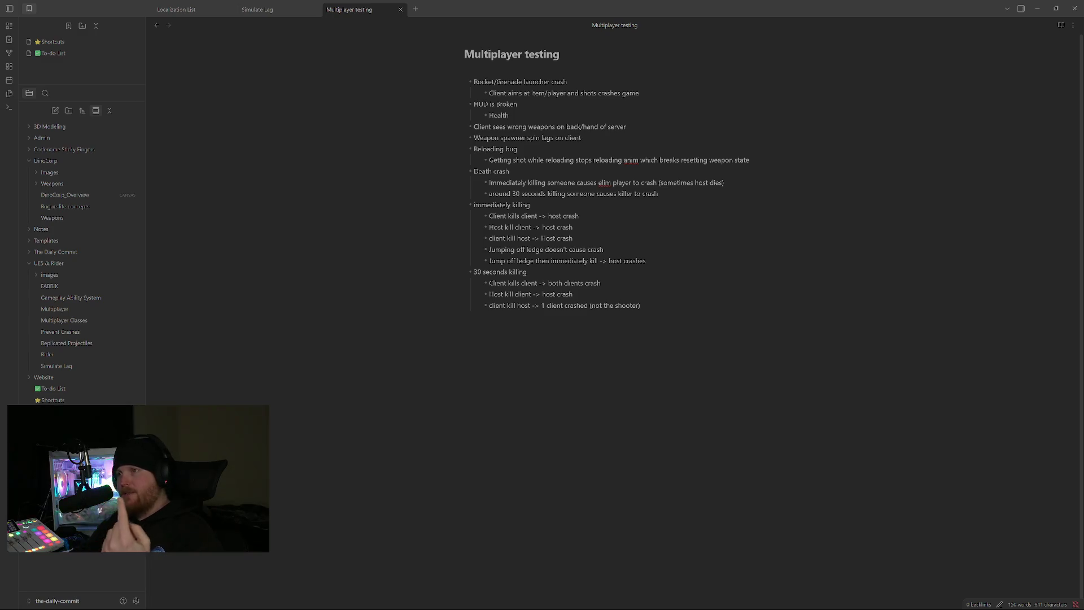
{"action": "double_click", "coordinate": [530, 137]}
{"action": "key", "text": "End"}
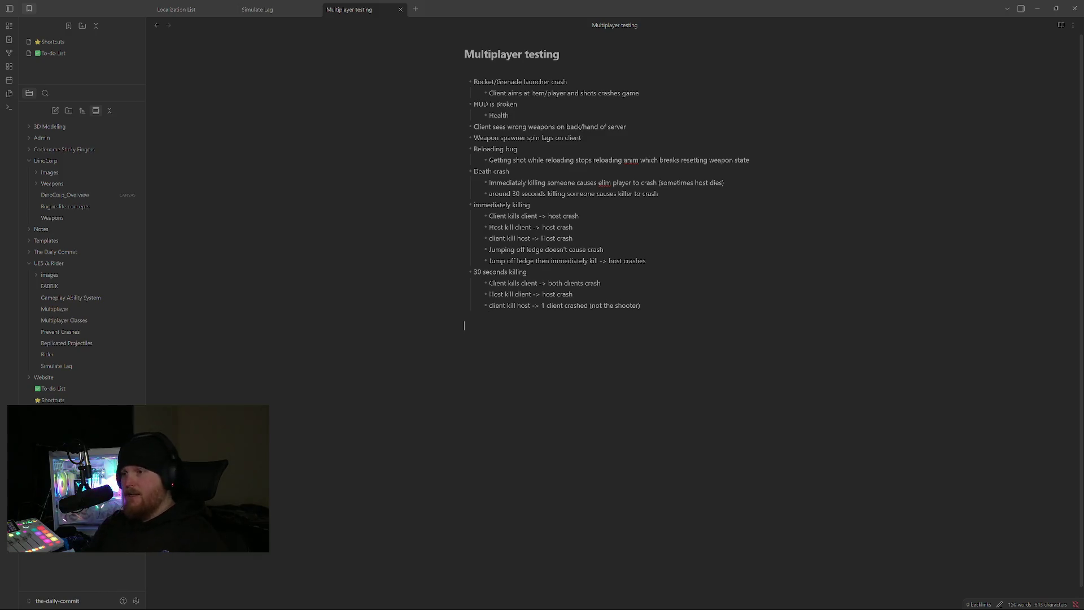
{"action": "type", "text": "-Weapon System"}
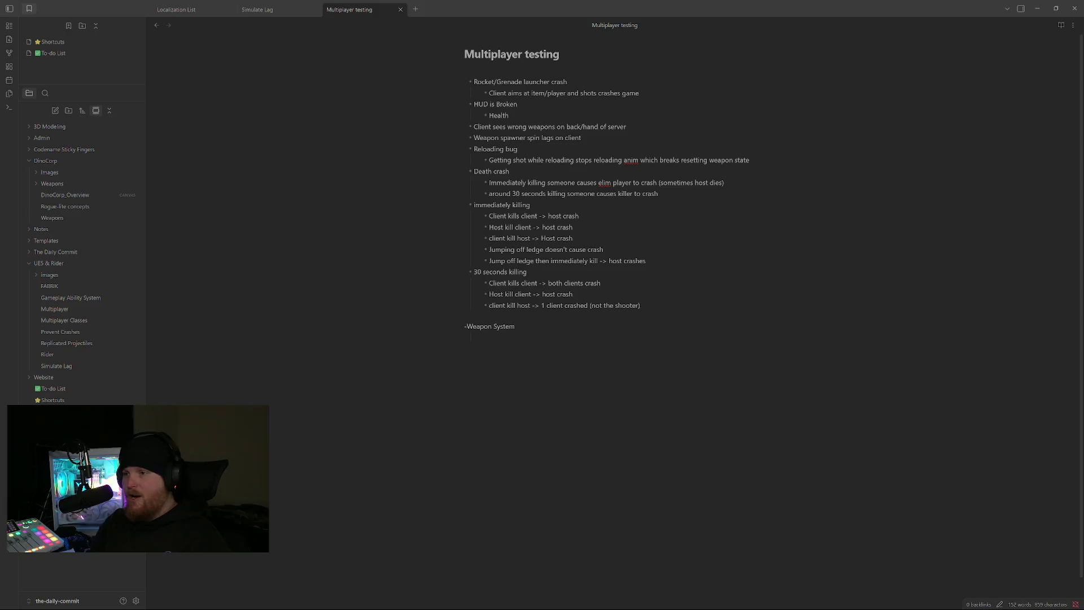
Make Weapon System a heading and outdent the pickup radius note beneath it.
{"action": "key", "text": "Home"}
{"action": "key", "text": "Delete"}
{"action": "type", "text": "- "}
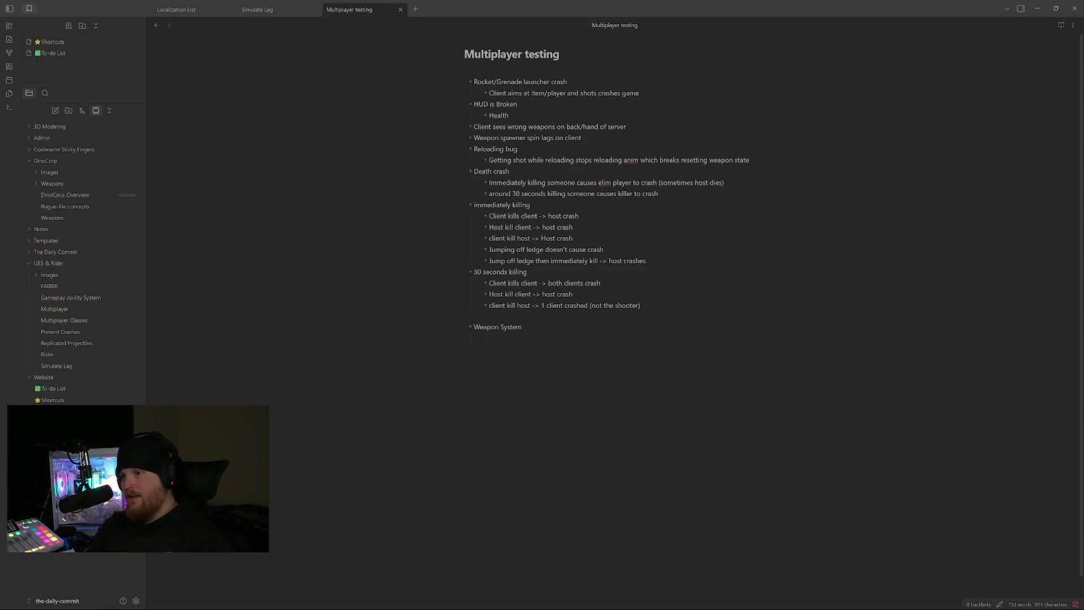
{"action": "type", "text": "ckup ra"}
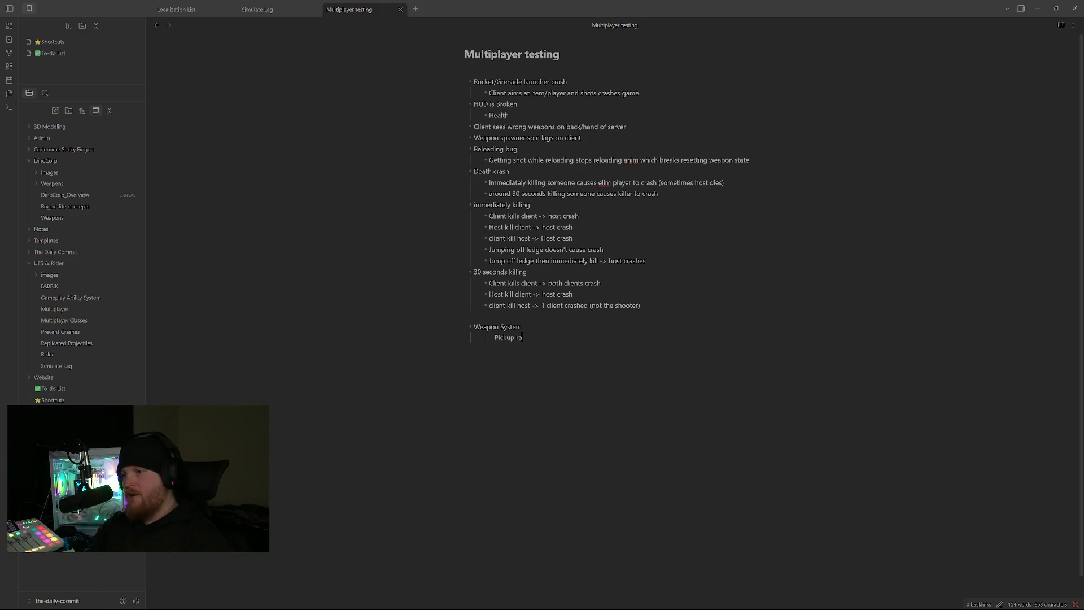
{"action": "type", "text": "dius needs to b"}
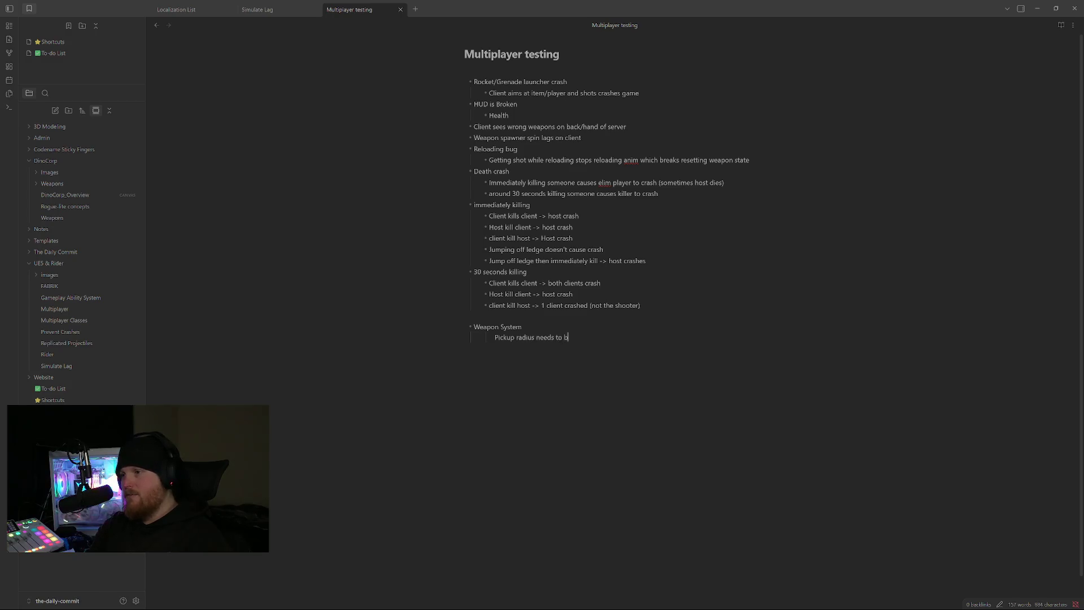
{"action": "type", "text": "igger"}
{"action": "key", "text": "Return"}
{"action": "key", "text": "BackSpace"}
{"action": "key", "text": "shift+Tab"}
Fix the capital P of 'Pickup', then clear the pickup radius note line to retype it.
{"action": "key", "text": "Delete"}
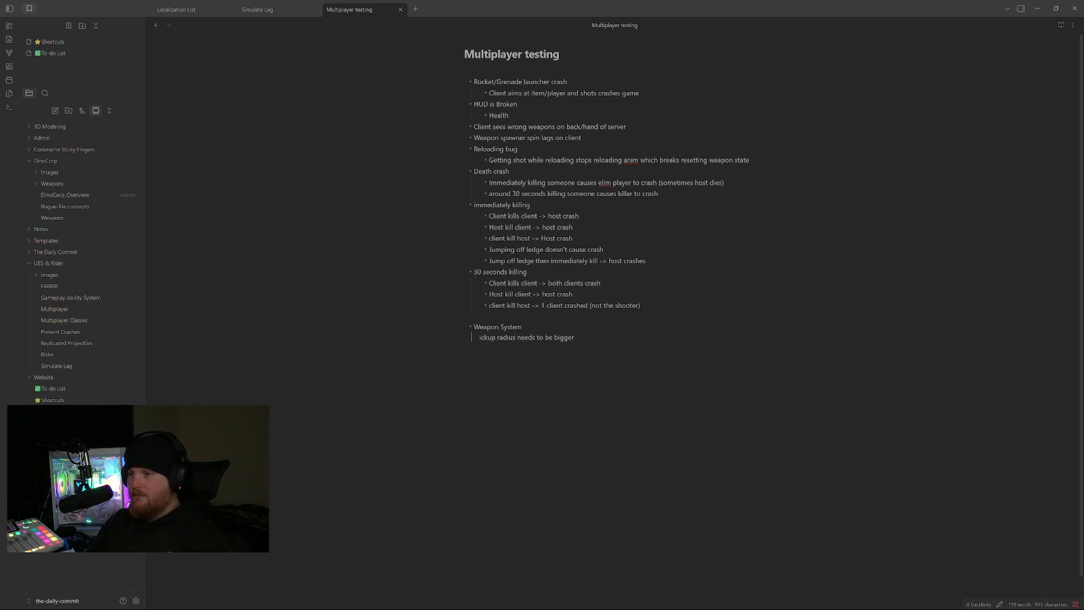
{"action": "type", "text": "p"}
{"action": "key", "text": "BackSpace"}
{"action": "type", "text": "P"}
{"action": "key", "text": "BackSpace"}
{"action": "key", "text": "shift+End"}
{"action": "key", "text": "BackSpace"}
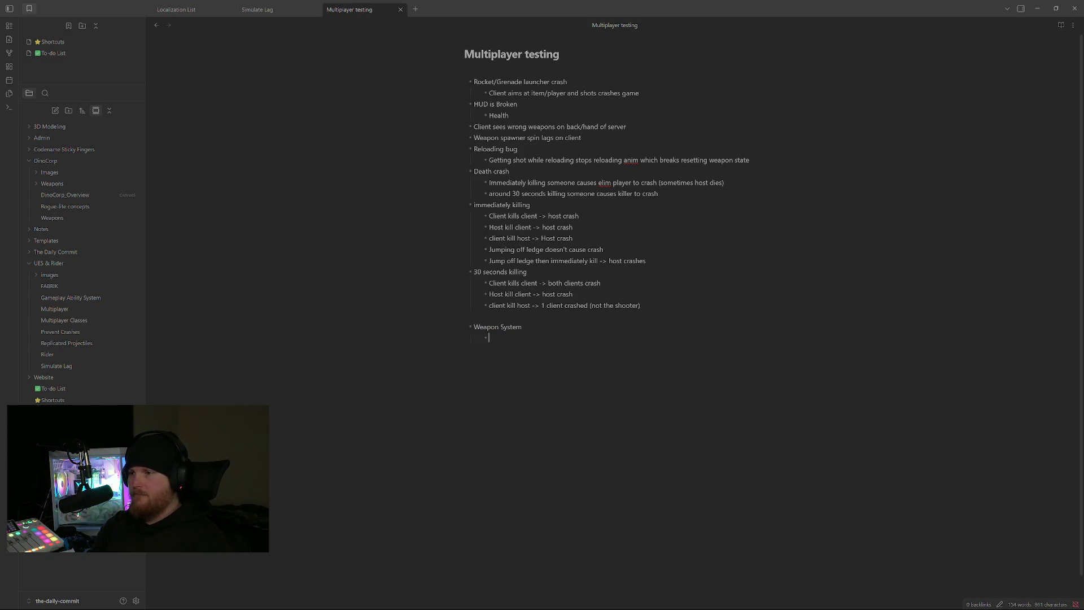
{"action": "type", "text": "Pick"}
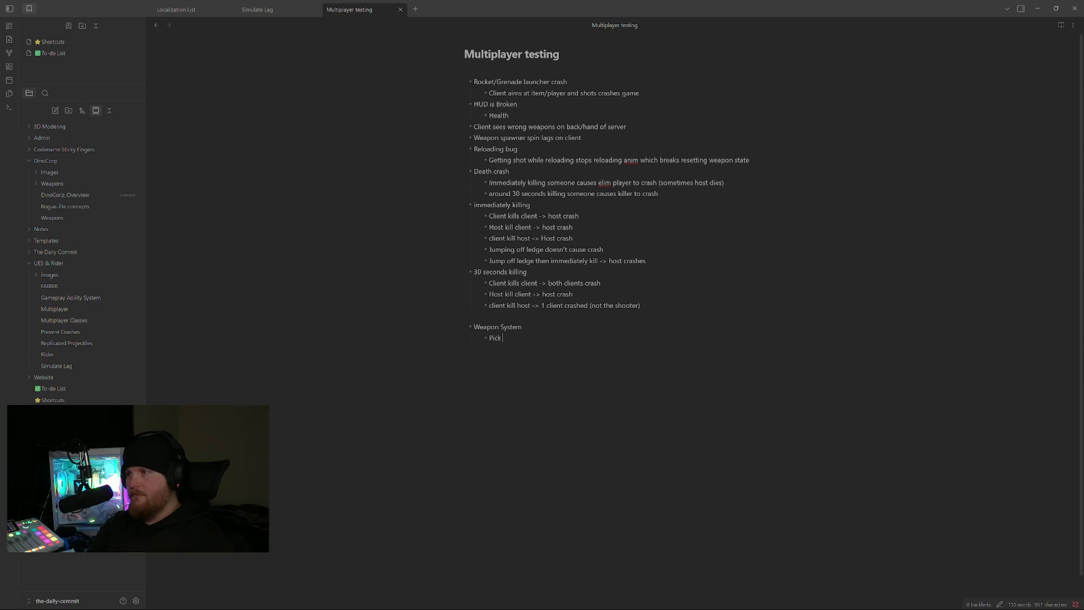
{"action": "type", "text": "up radius needs increase"}
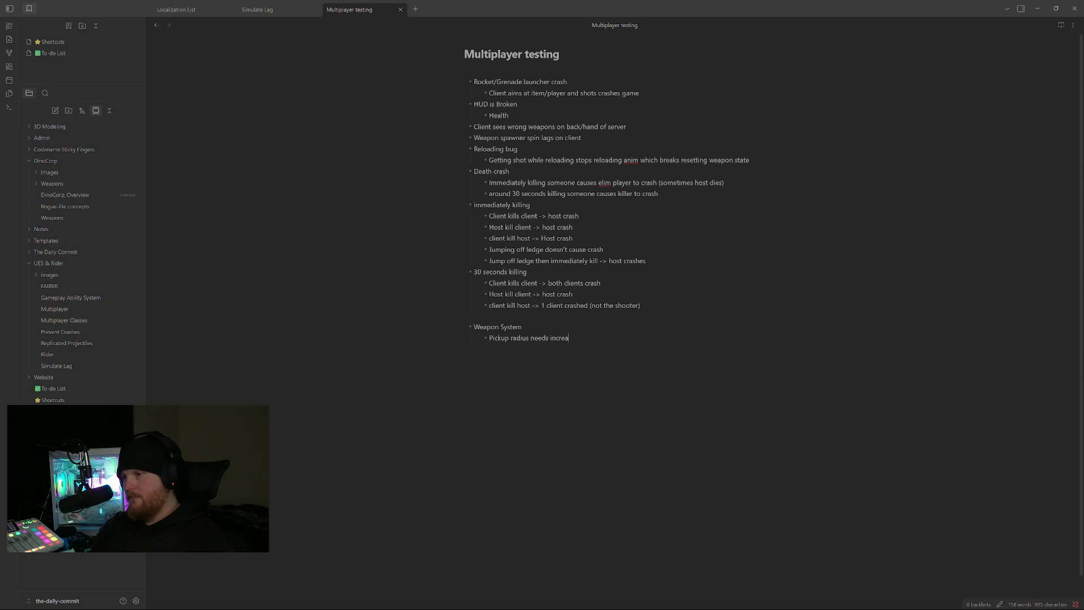
{"action": "type", "text": "d"}
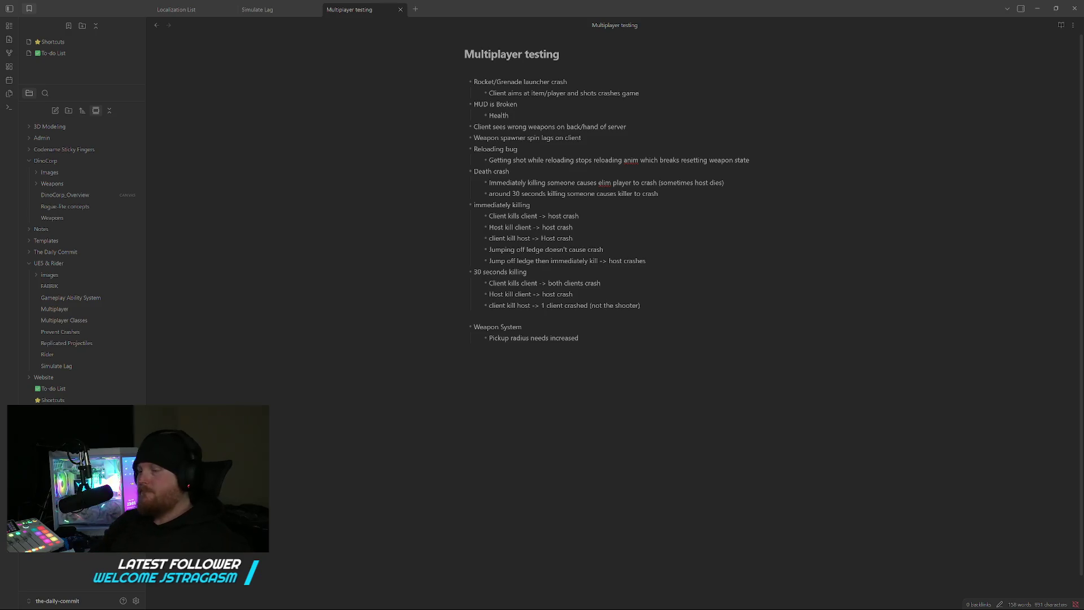
Add a Weapon System bullet that the sniper zoom needs improving because it feels bad.
{"action": "key", "text": "Return"}
{"action": "type", "text": "Sniper ned"}
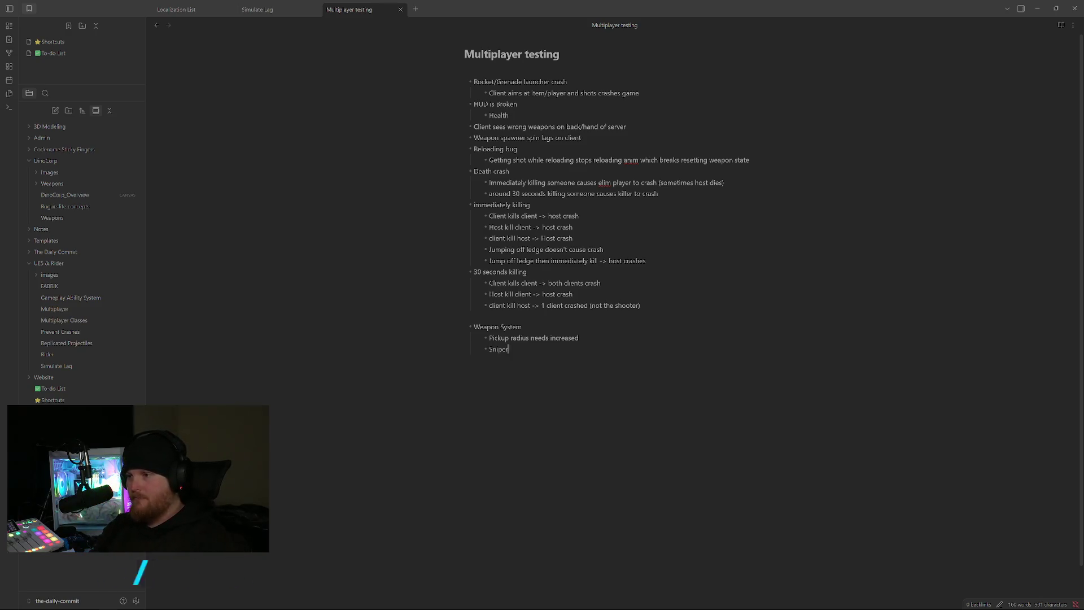
{"action": "key", "text": "BackSpace"}
{"action": "type", "text": "eds zoo"}
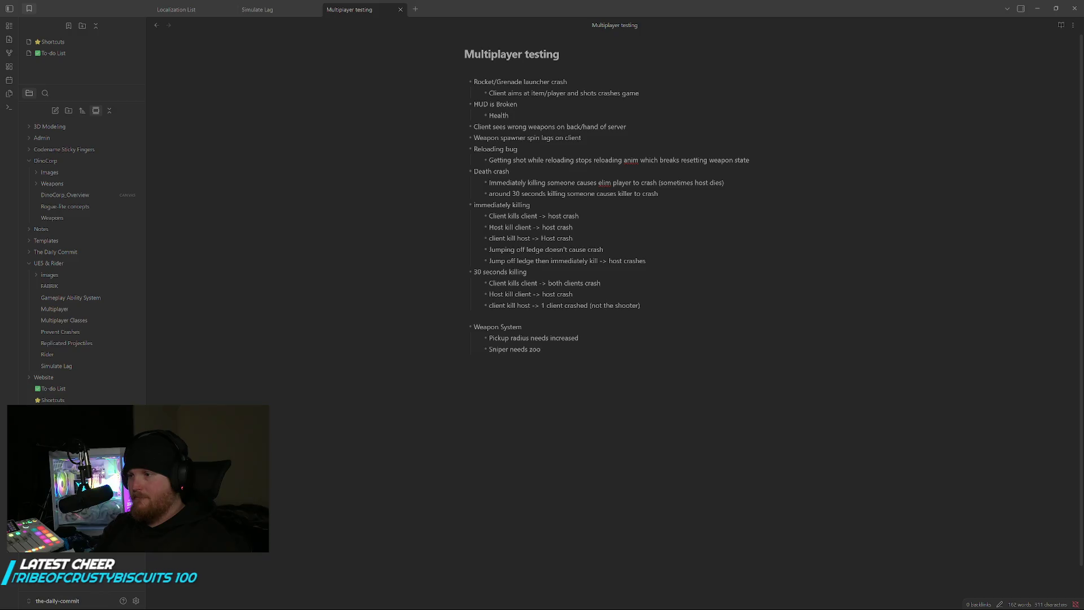
{"action": "type", "text": "m improved....feels bad"}
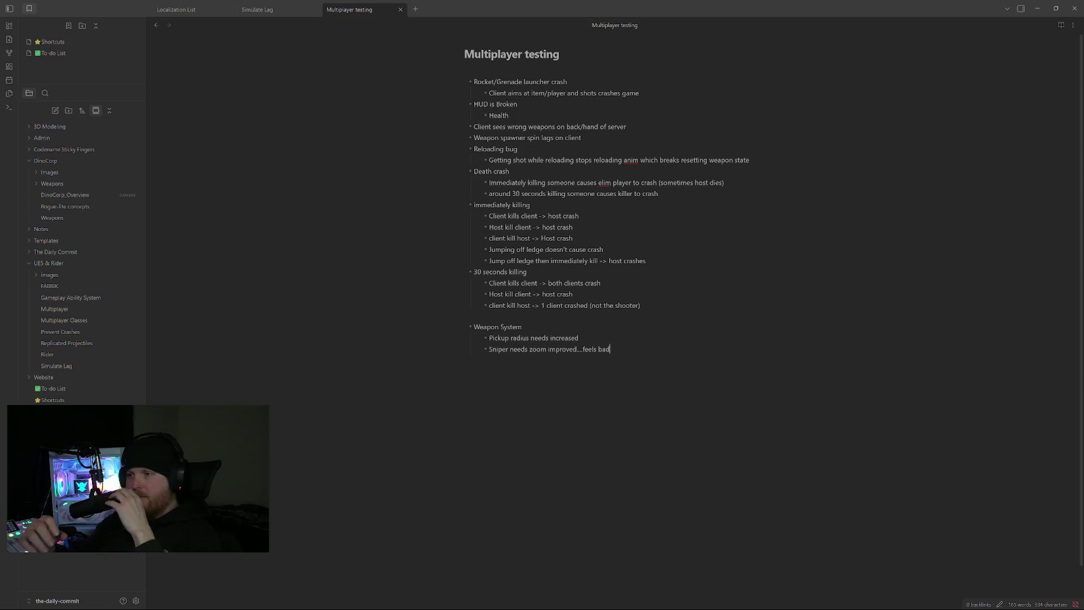
Add bullets for sniper overlay opacity and 'reloading feels good' with a nested hit-effect point.
{"action": "key", "text": "Return"}
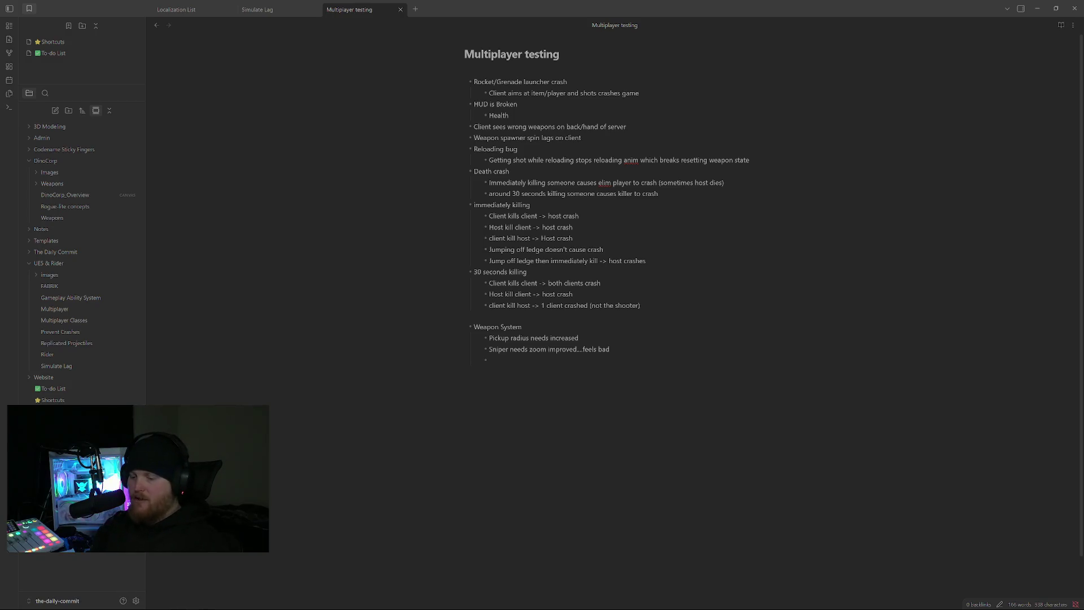
{"action": "type", "text": "Sniper overlay should be somewhat"}
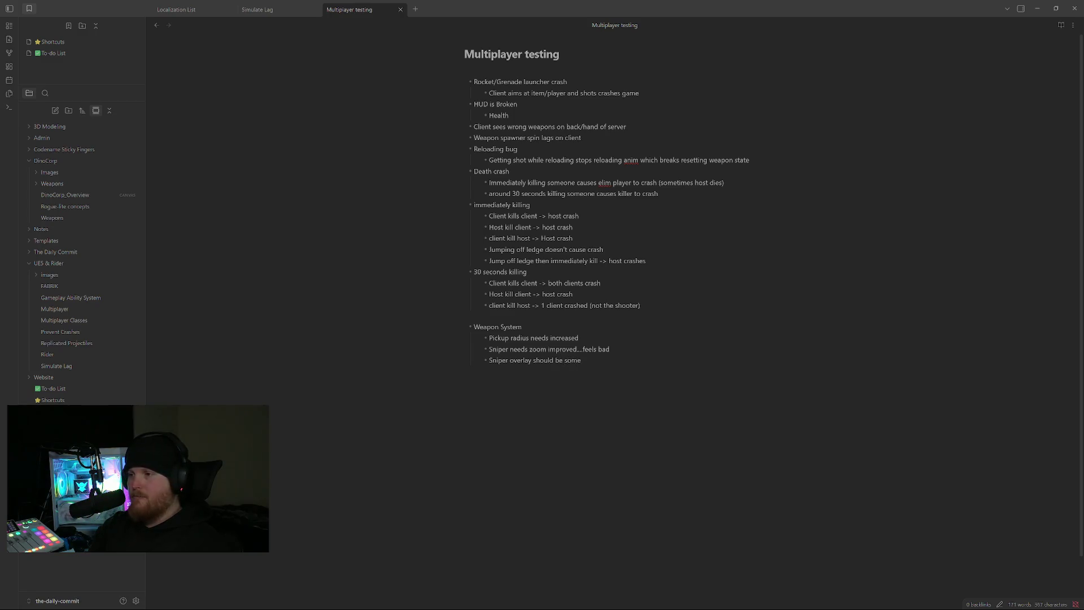
{"action": "type", "text": " o"}
{"action": "key", "text": "BackSpace"}
{"action": "key", "text": "BackSpace"}
{"action": "key", "text": "BackSpace"}
{"action": "key", "text": "BackSpace"}
{"action": "key", "text": "BackSpace"}
{"action": "key", "text": "BackSpace"}
{"action": "key", "text": "BackSpace"}
{"action": "key", "text": "BackSpace"}
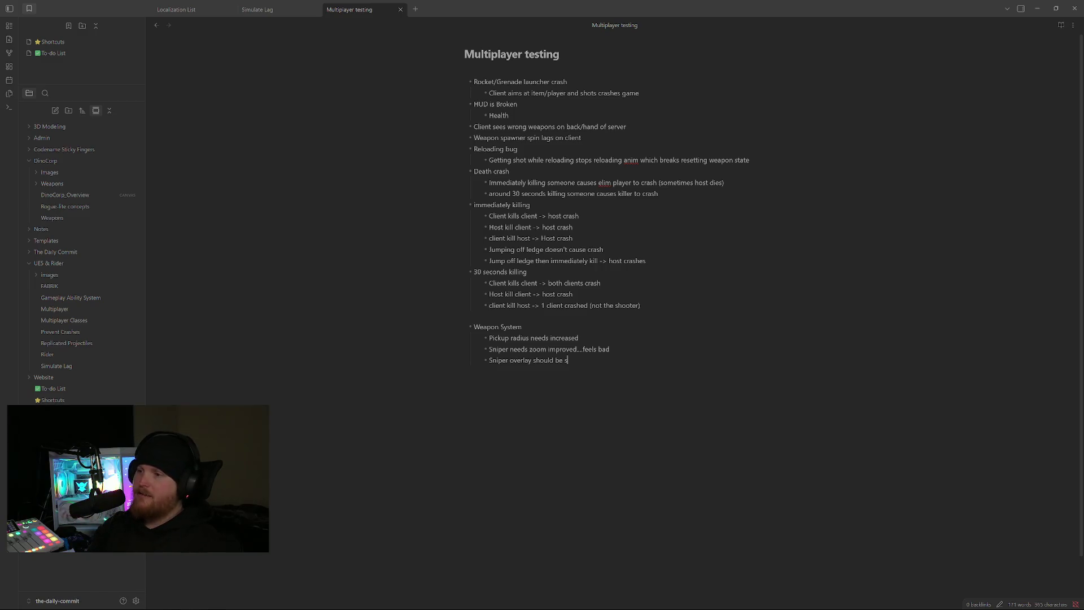
{"action": "key", "text": "BackSpace"}
{"action": "type", "text": "have some opacity "}
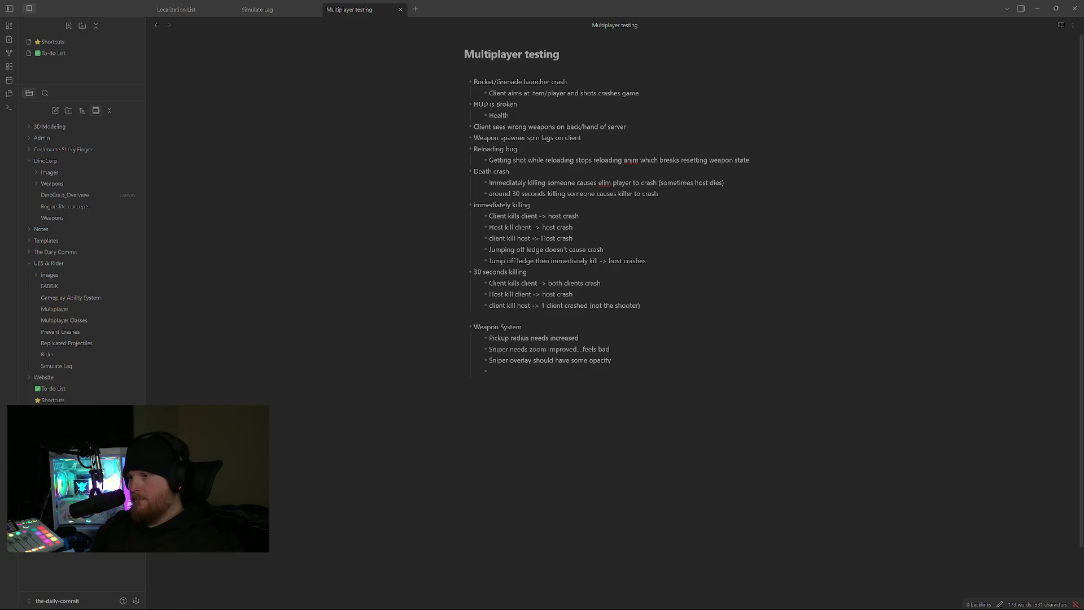
{"action": "type", "text": "reloading"}
{"action": "key", "text": "BackSpace"}
{"action": "key", "text": "BackSpace"}
{"action": "key", "text": "BackSpace"}
{"action": "key", "text": "BackSpace"}
{"action": "key", "text": "BackSpace"}
{"action": "key", "text": "BackSpace"}
{"action": "type", "text": "eloading feels good"}
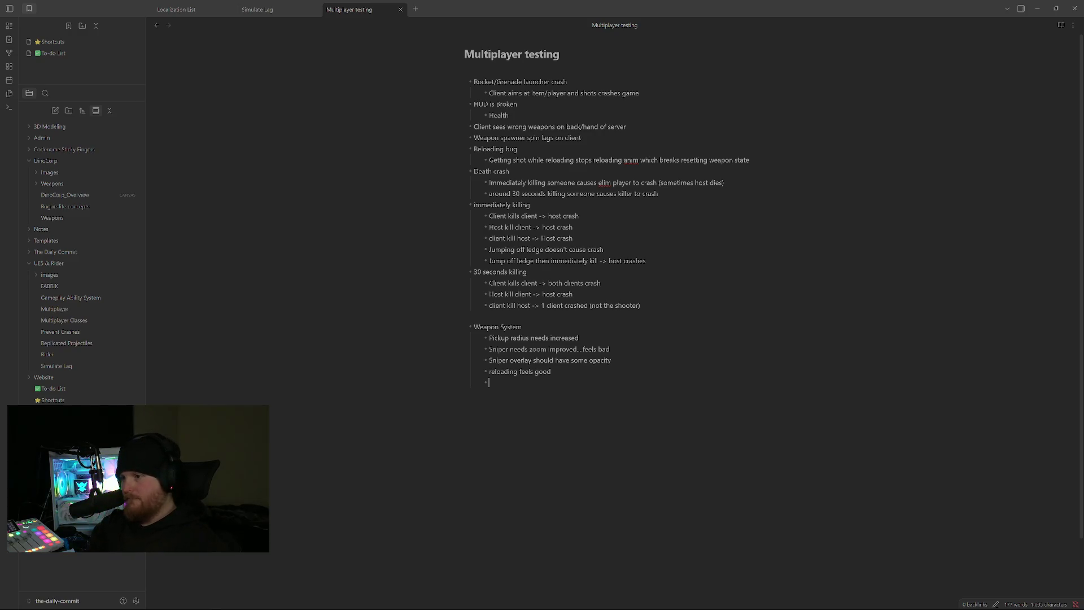
{"action": "key", "text": "Tab"}
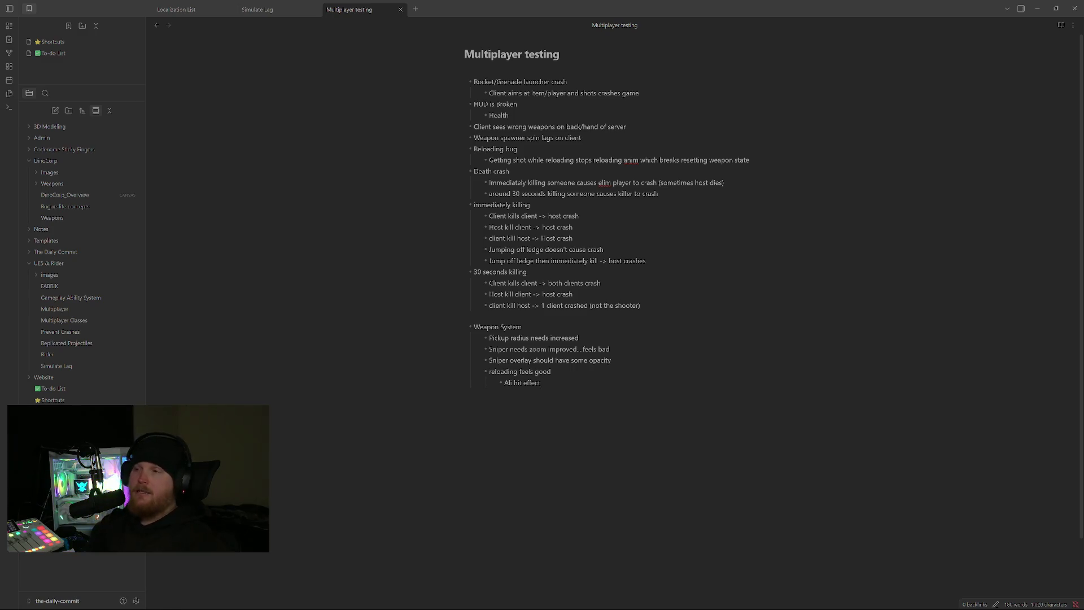
{"action": "key", "text": "alt+Tab"}
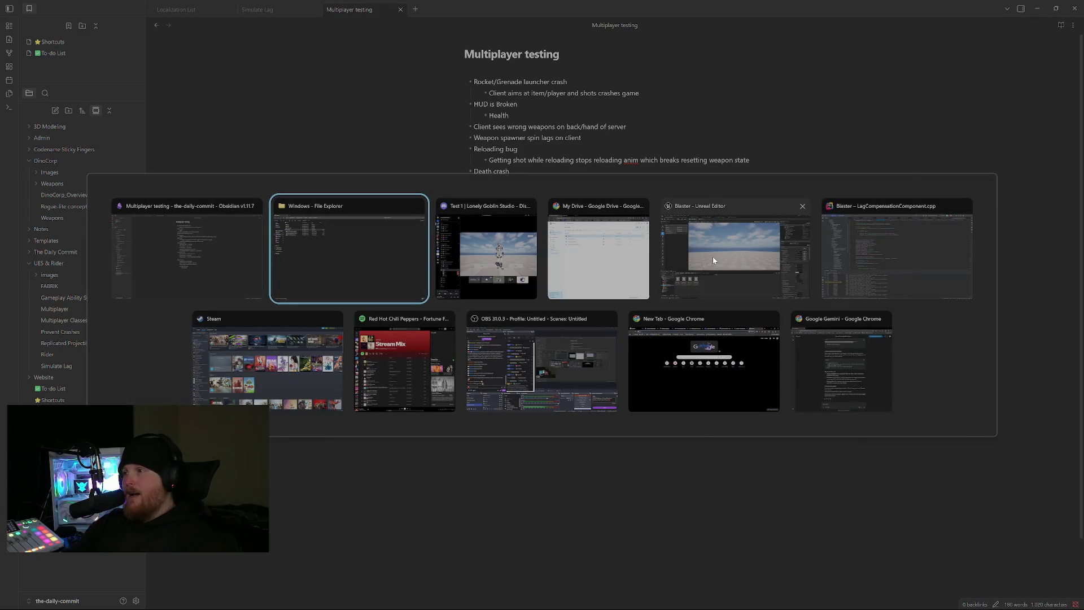
Switch to Unreal Editor, load BlasterMap and start a play-in-editor session with the countdown.
{"action": "left_click", "coordinate": [712, 257]}
{"action": "left_click", "coordinate": [211, 32]}
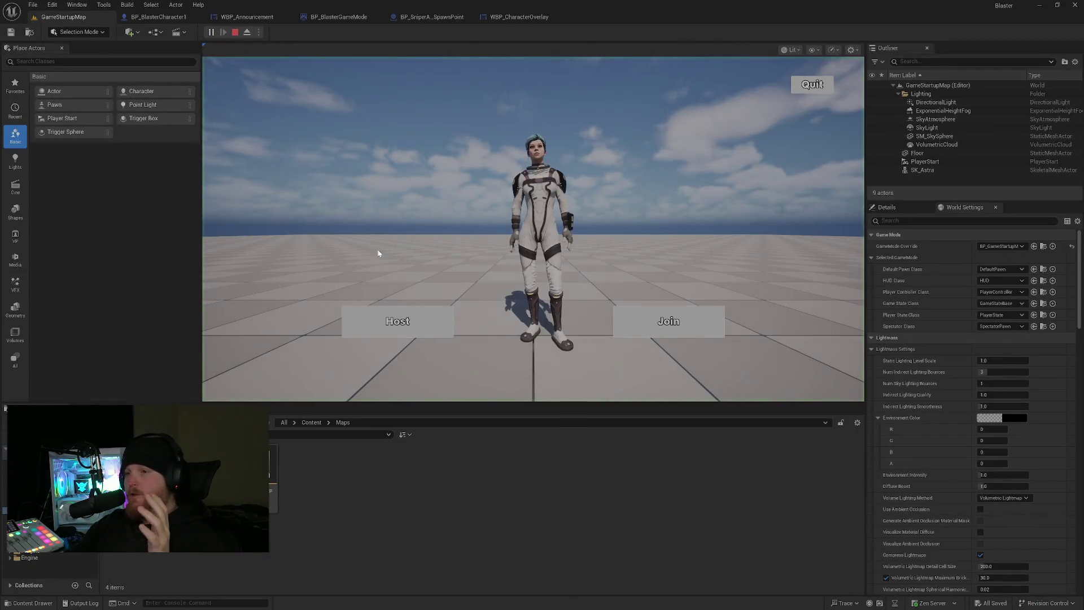
{"action": "left_click", "coordinate": [234, 33]}
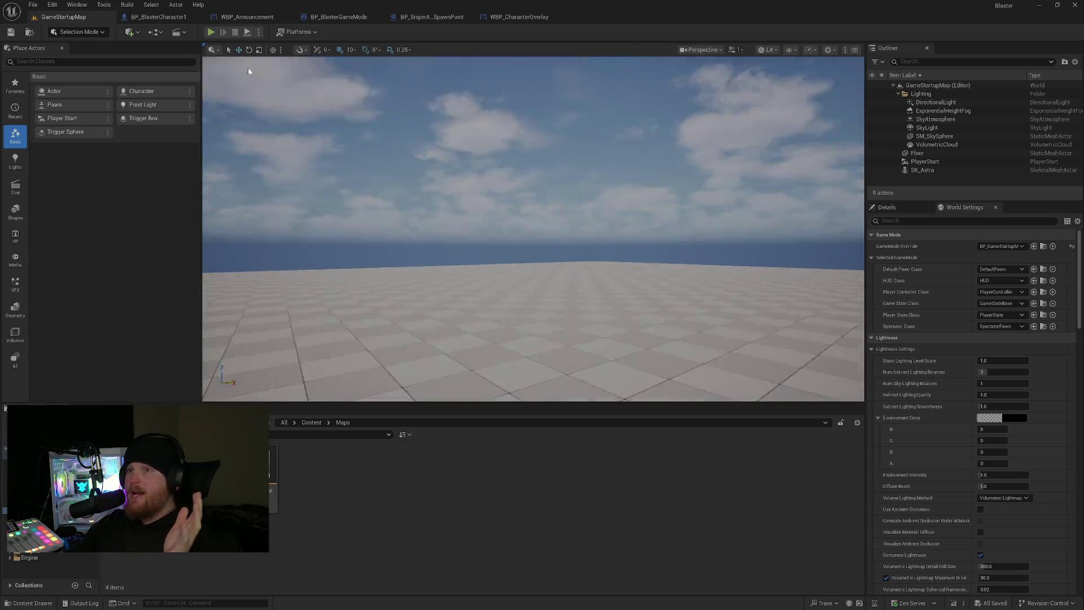
{"action": "double_click", "coordinate": [170, 474]}
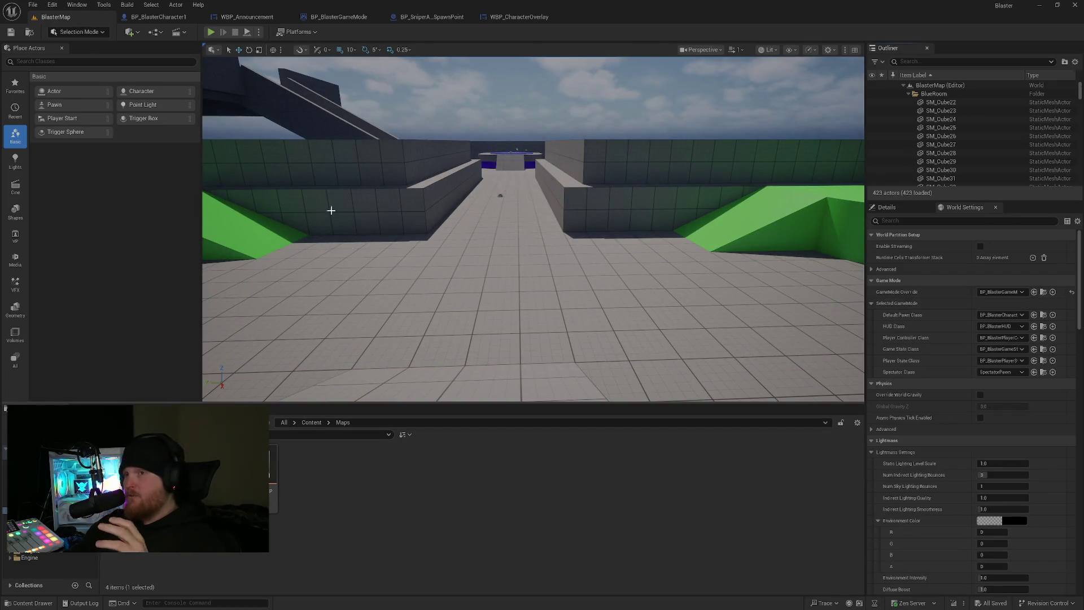
{"action": "left_click", "coordinate": [212, 32]}
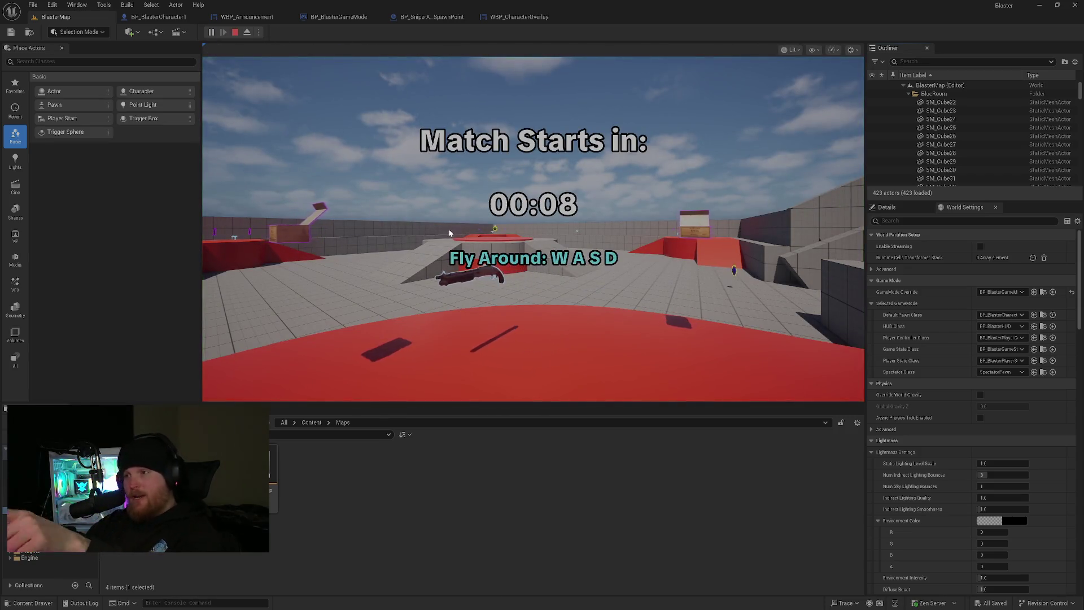
Take control of the game view and run across the arena up the red ramp.
{"action": "left_click", "coordinate": [448, 230]}
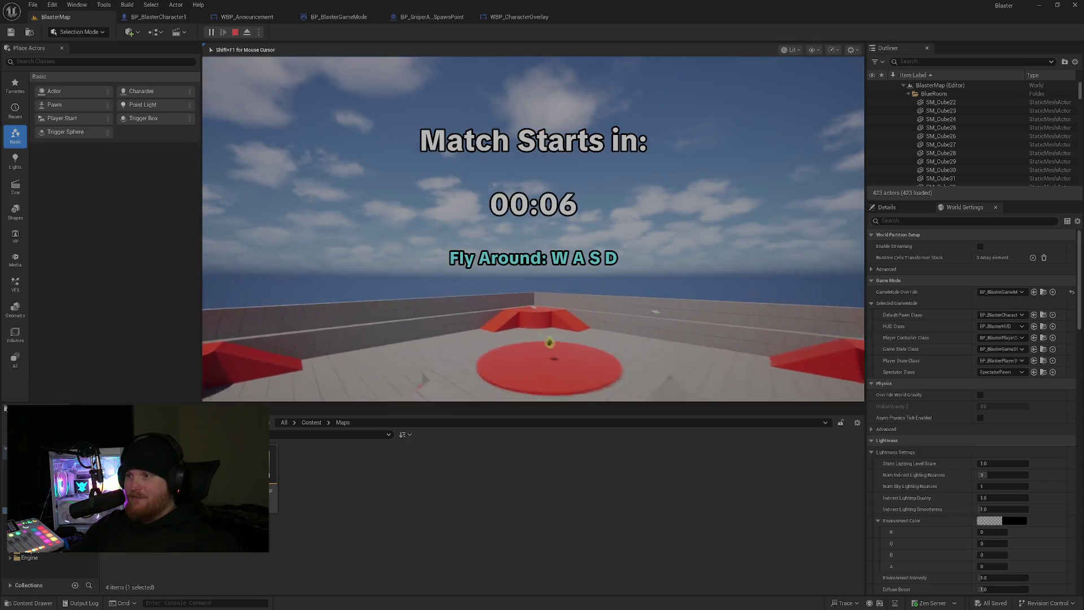
{"action": "key", "text": "w"}
{"action": "key", "text": "w"}
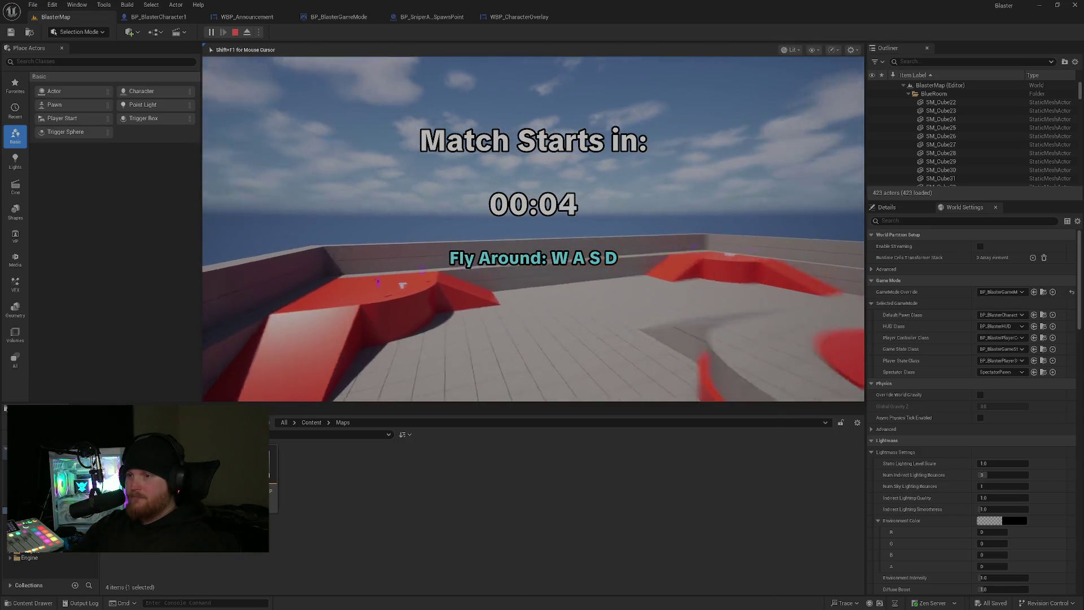
{"action": "key", "text": "w"}
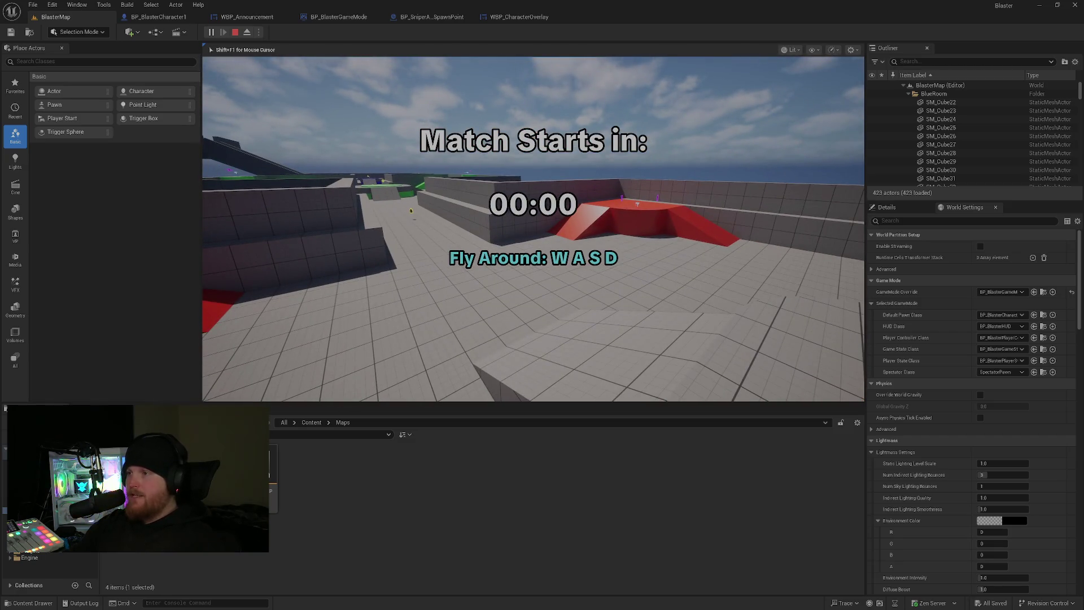
{"action": "key", "text": "w"}
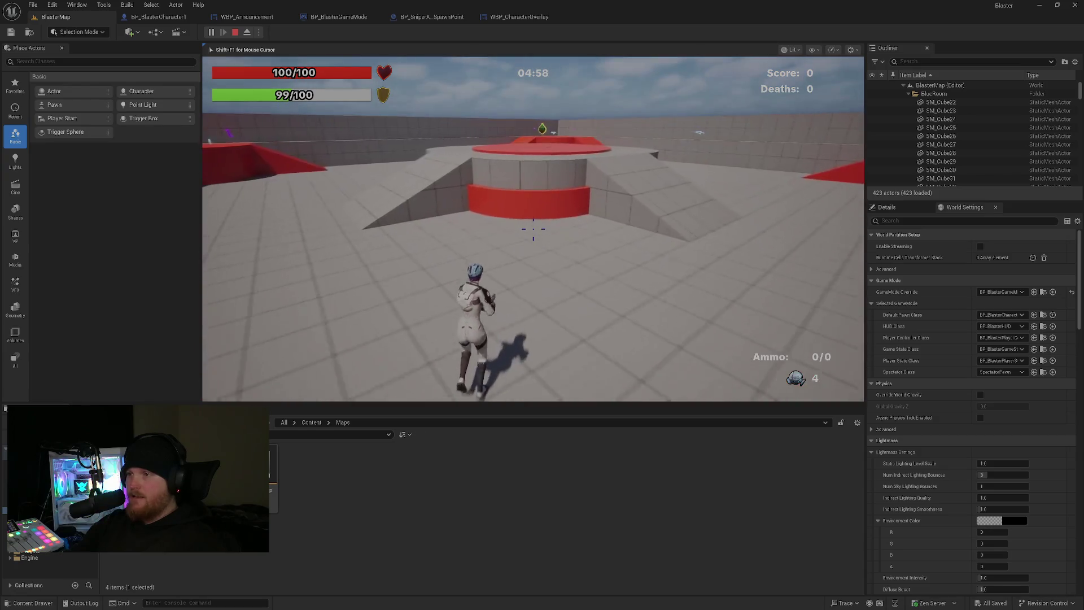
{"action": "key", "text": "w"}
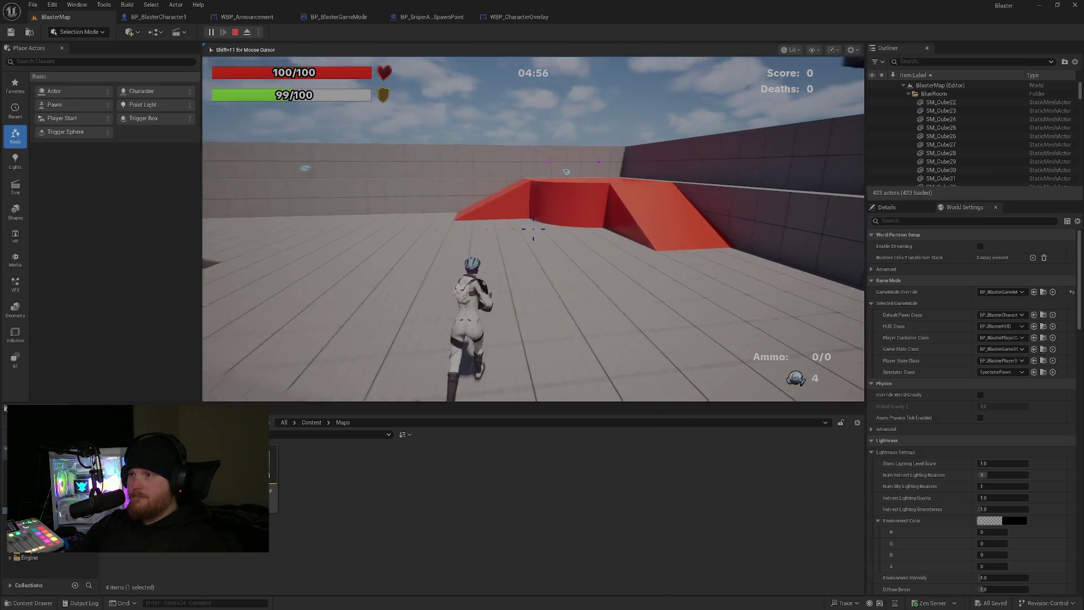
{"action": "key", "text": "w"}
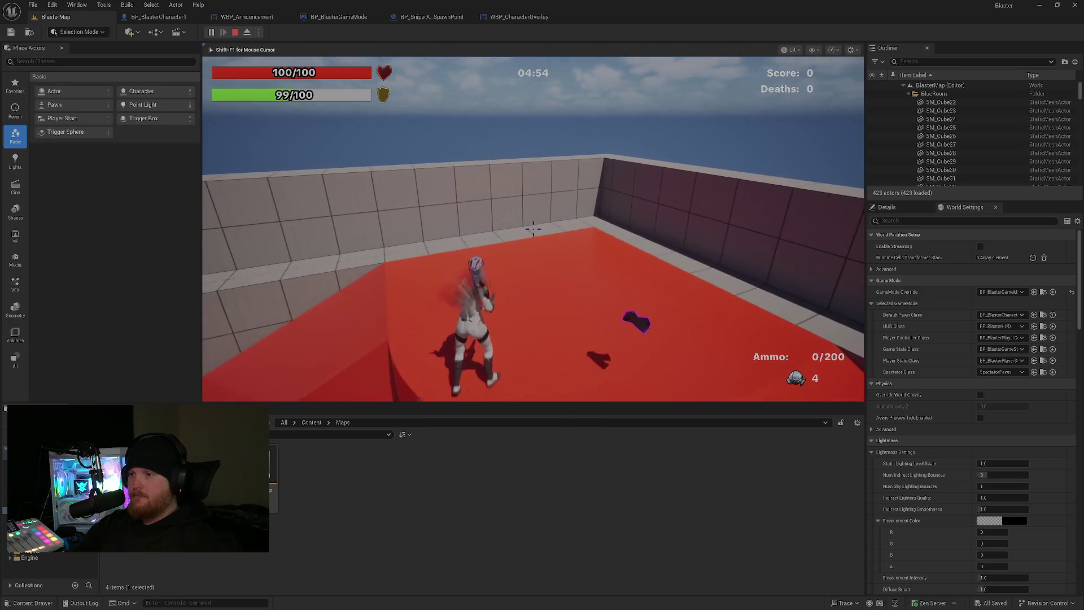
Pick up the rifle on the platform, run off and fire it at the far wall.
{"action": "key", "text": "e"}
{"action": "key", "text": "w"}
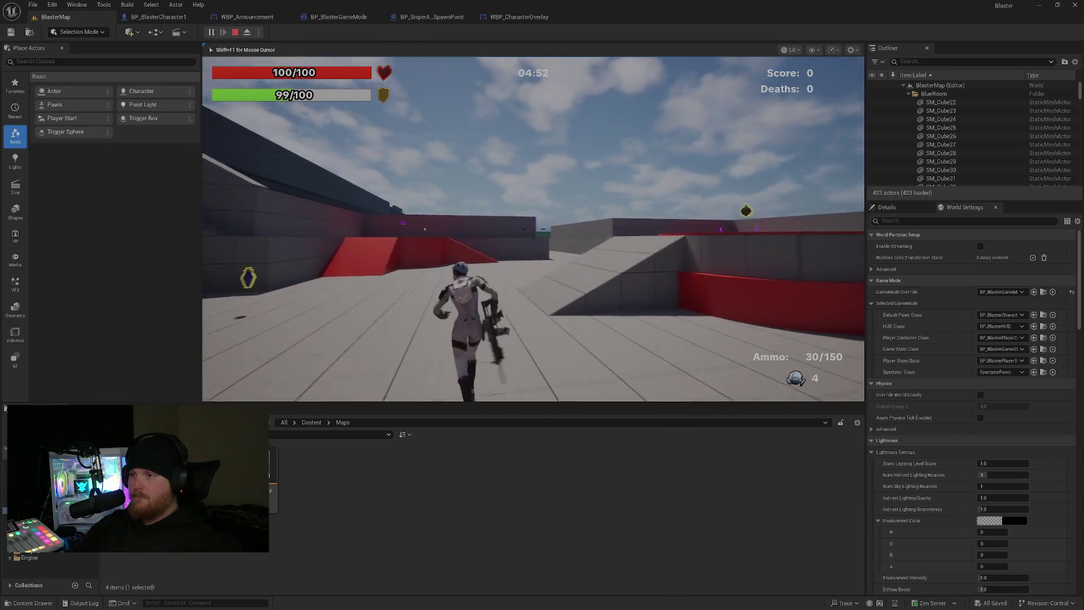
{"action": "key", "text": "w"}
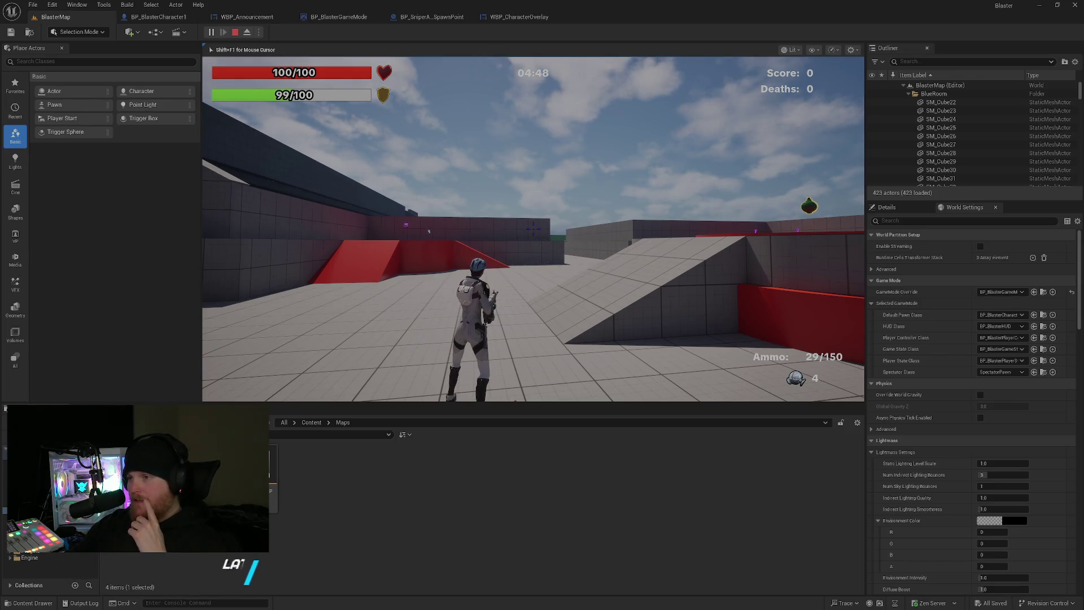
{"action": "left_click", "coordinate": [533, 229]}
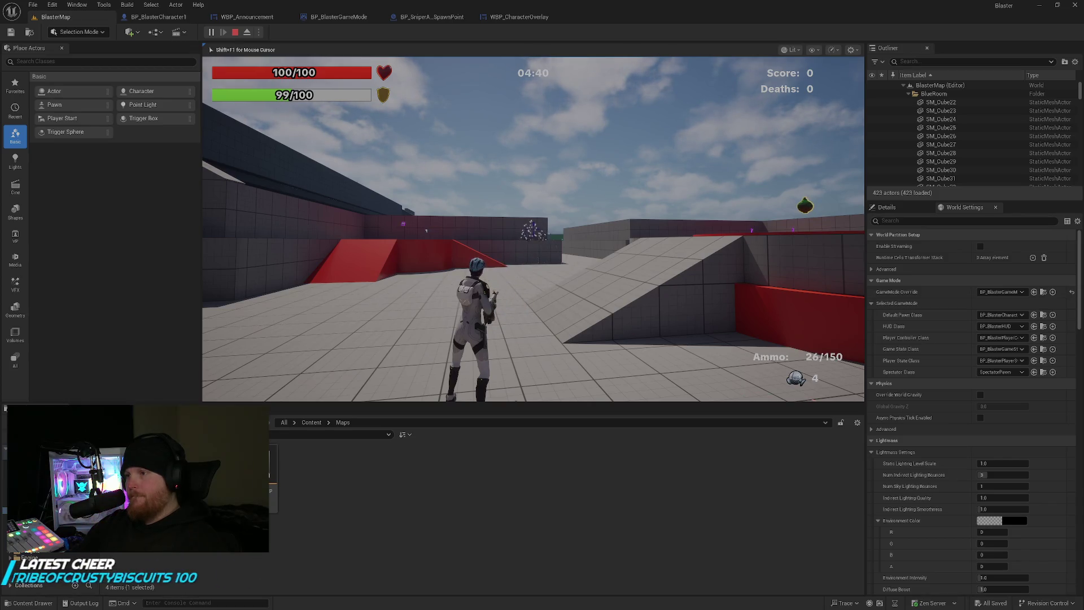
{"action": "key", "text": "alt+Tab"}
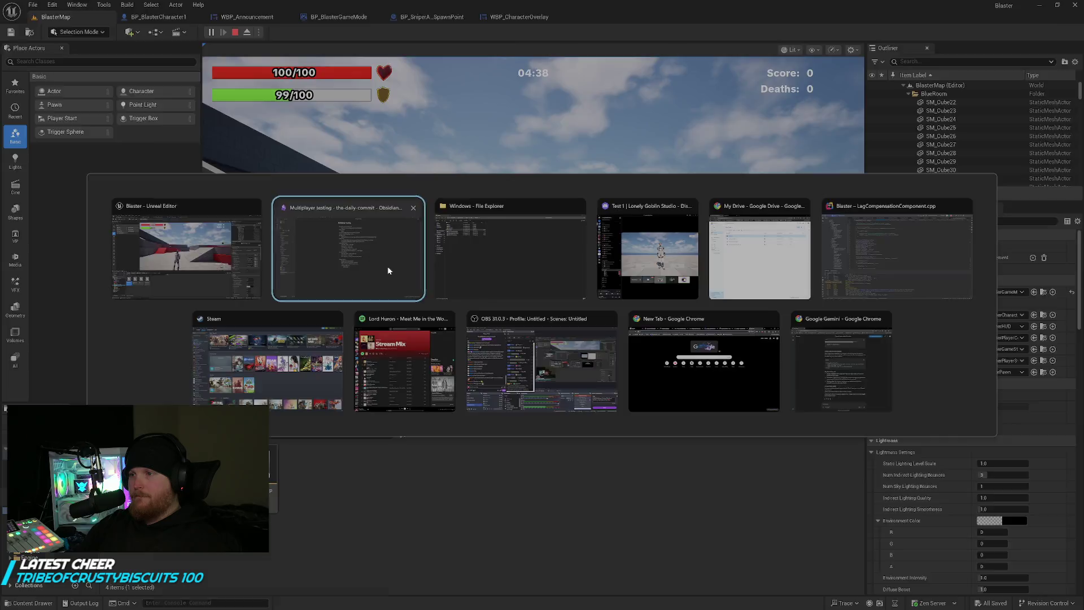
Note that getting hit should show a hit overlay, then return to the playtest.
{"action": "left_click", "coordinate": [381, 263]}
{"action": "key", "text": "Return"}
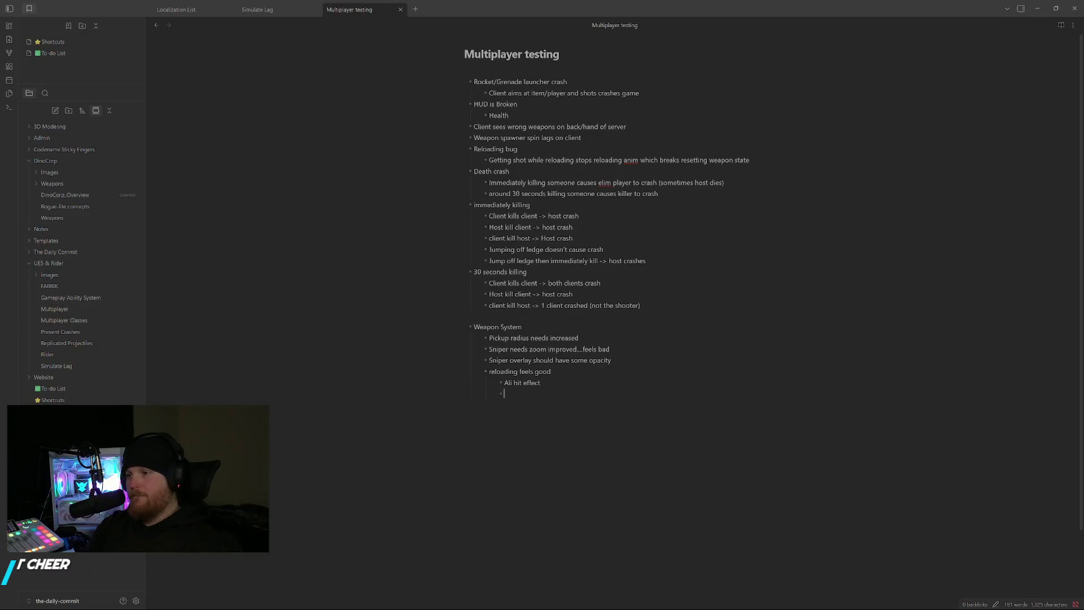
{"action": "type", "text": "if you gethit have some"}
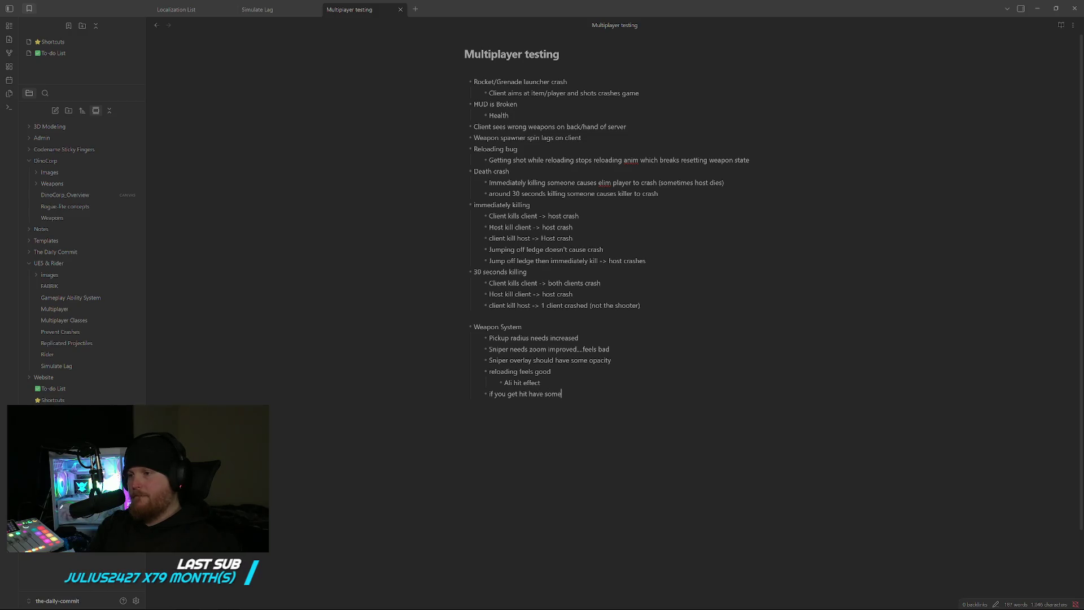
{"action": "key", "text": "BackSpace"}
{"action": "key", "text": "BackSpace"}
{"action": "key", "text": "BackSpace"}
{"action": "type", "text": "ype of hit over"}
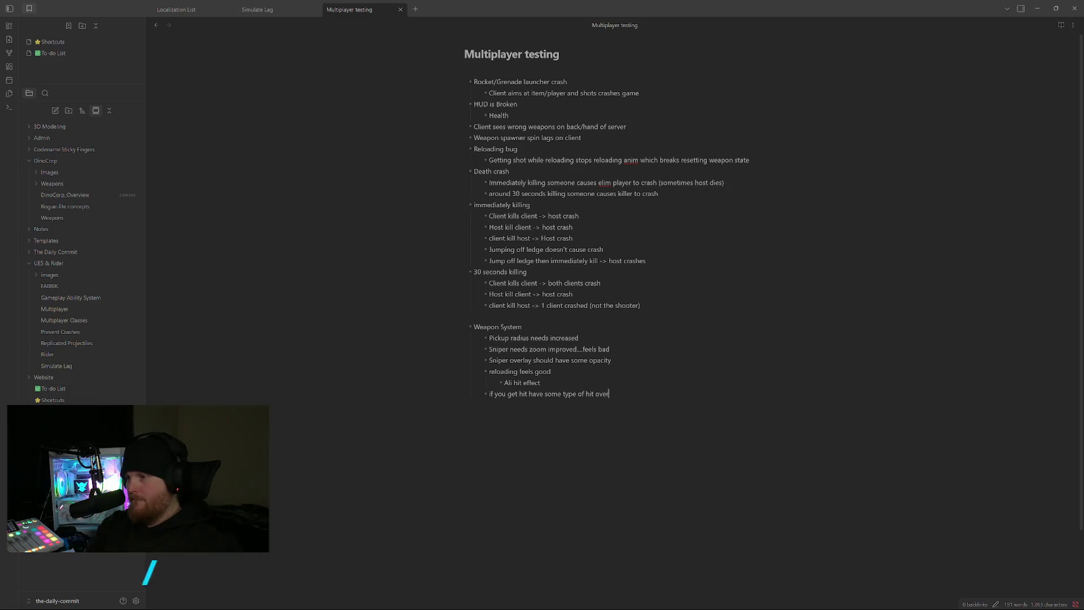
{"action": "type", "text": "w you took dama"}
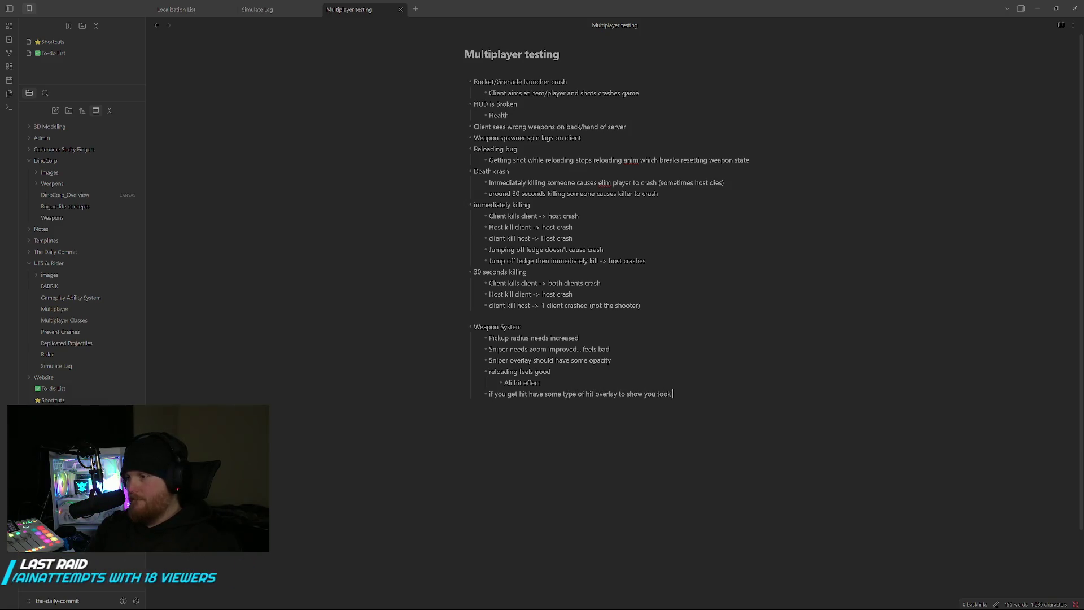
{"action": "key", "text": "alt+Tab"}
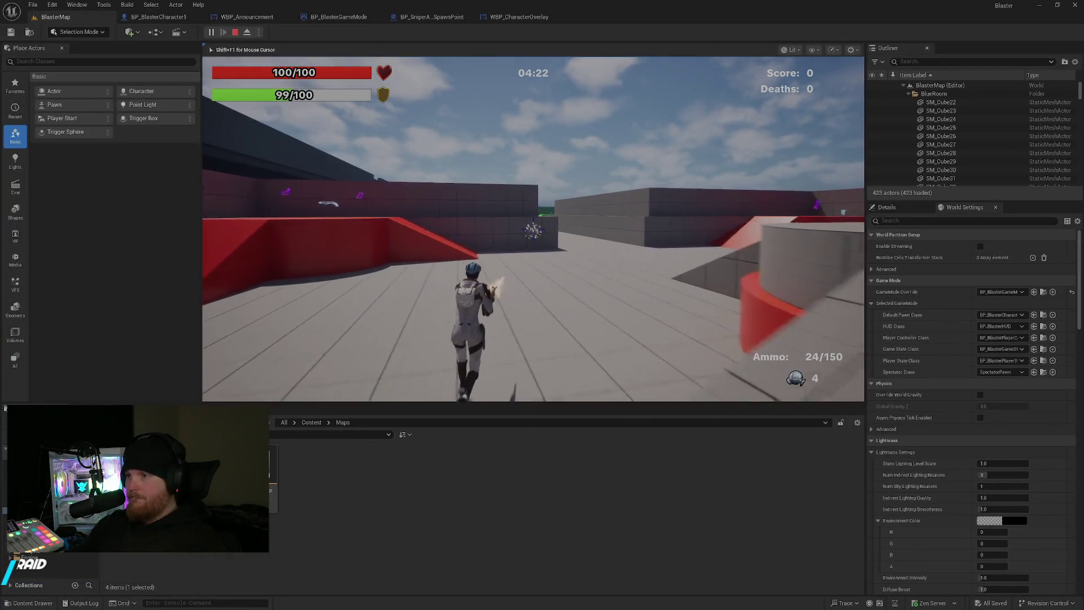
Walk to the wall and fire several shots at it to check impact feedback.
{"action": "left_click", "coordinate": [534, 229]}
{"action": "key", "text": "w"}
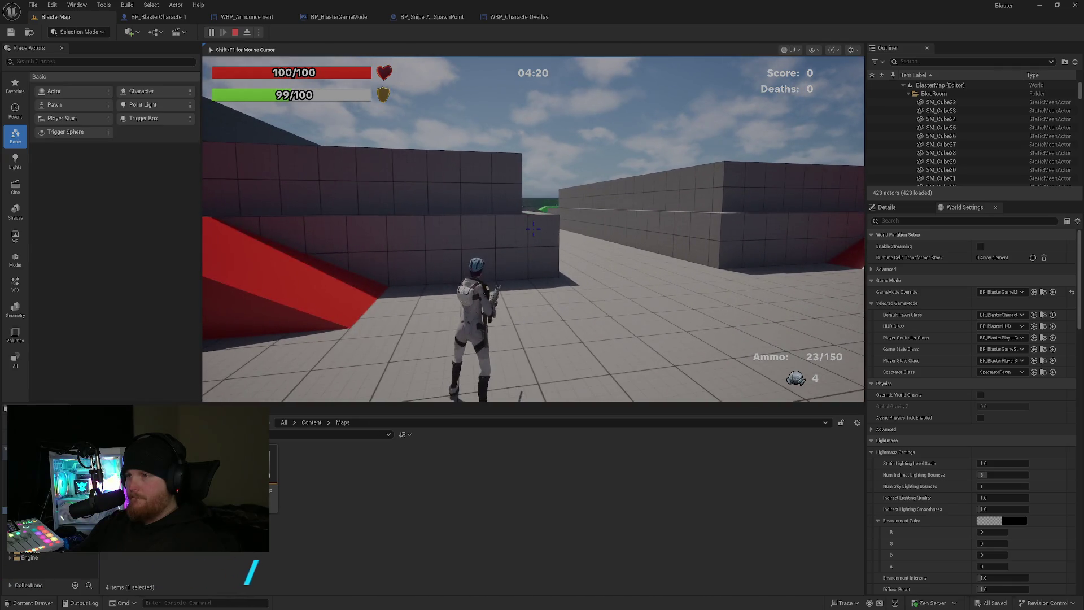
{"action": "left_click", "coordinate": [534, 229]}
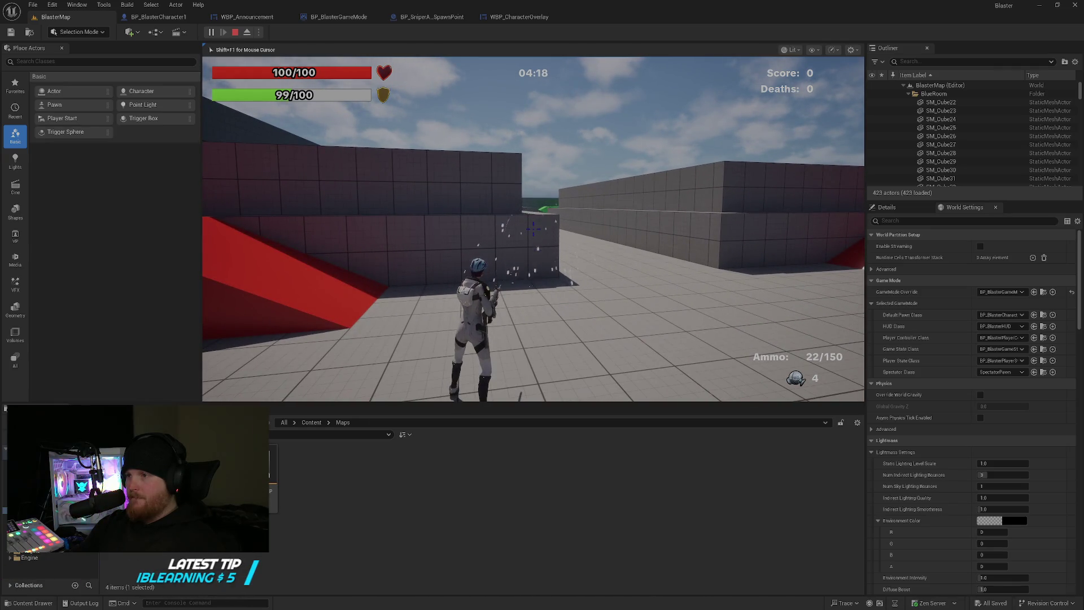
{"action": "left_click", "coordinate": [533, 228]}
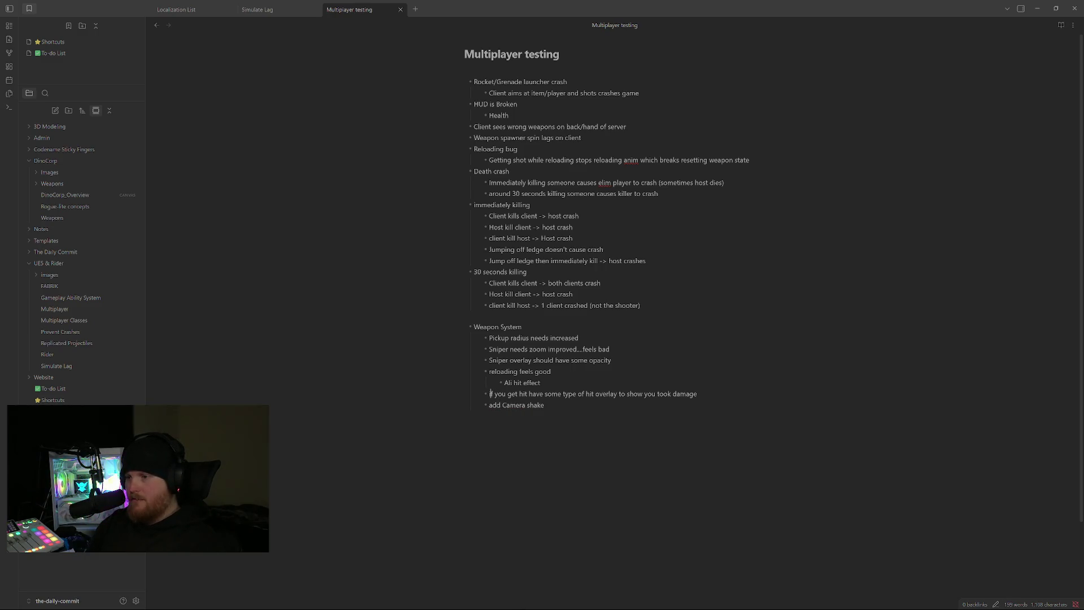
{"action": "type", "text": "(add"}
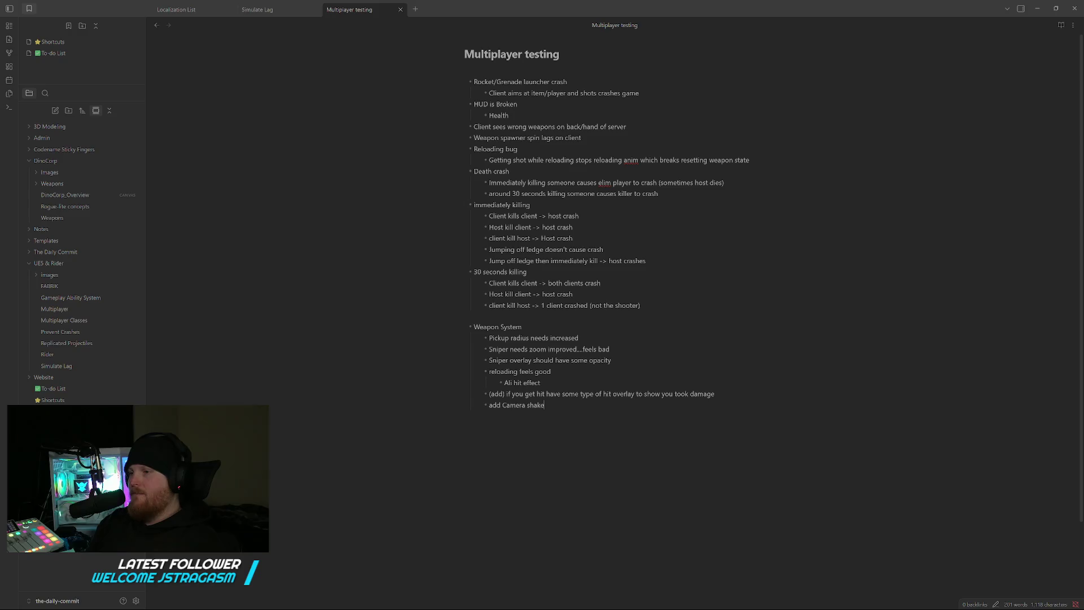
Add 'add Camera shake' and 'float number damage' bullets, then return to the playtest.
{"action": "key", "text": "Return"}
{"action": "type", "text": "Float numer"}
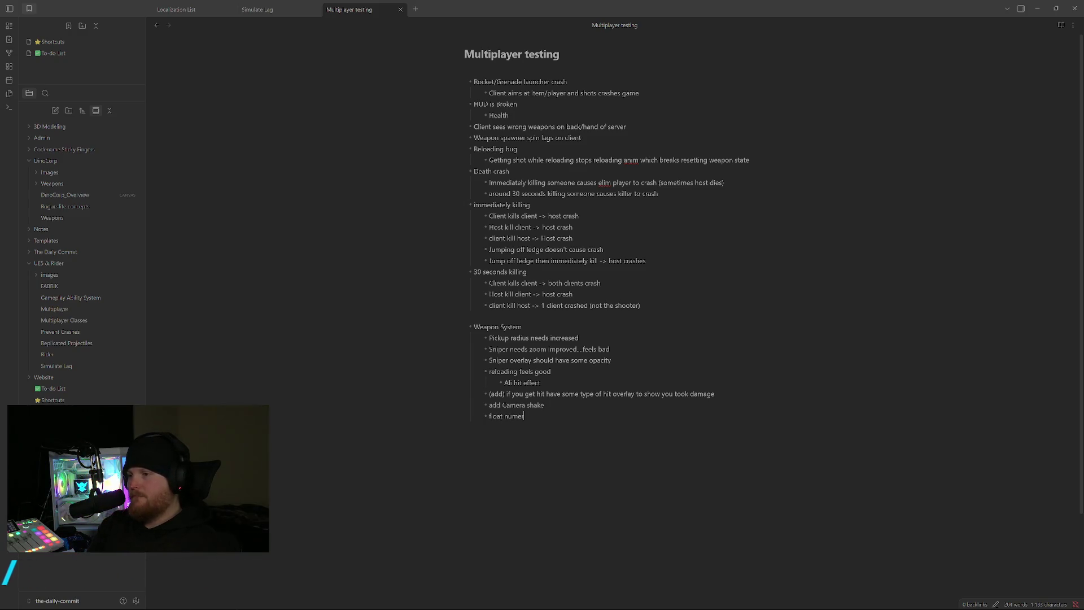
{"action": "key", "text": "BackSpace"}
{"action": "type", "text": "at number damage"}
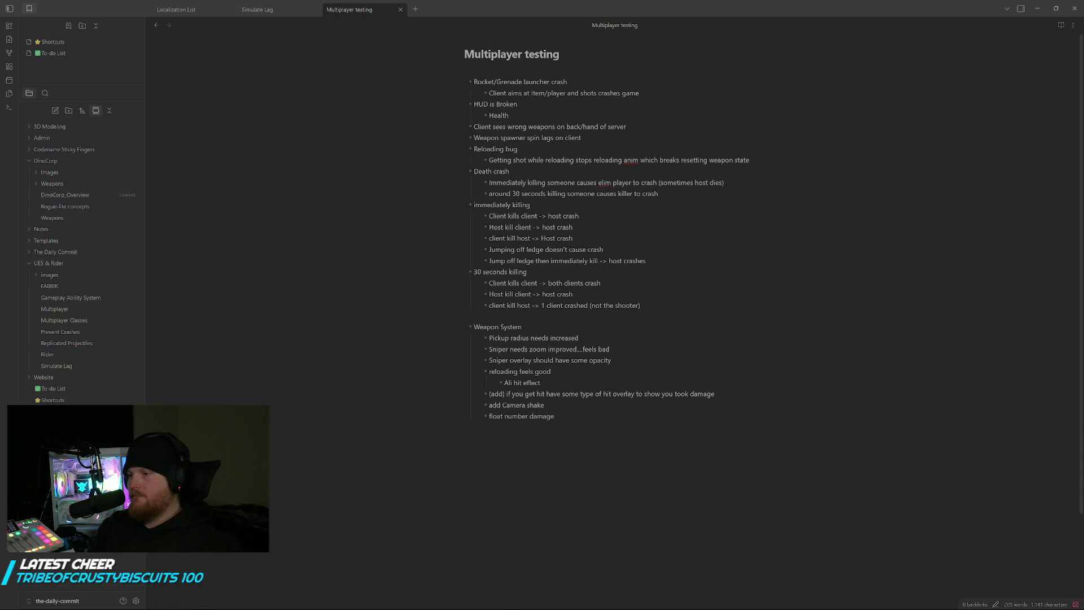
{"action": "key", "text": "Return"}
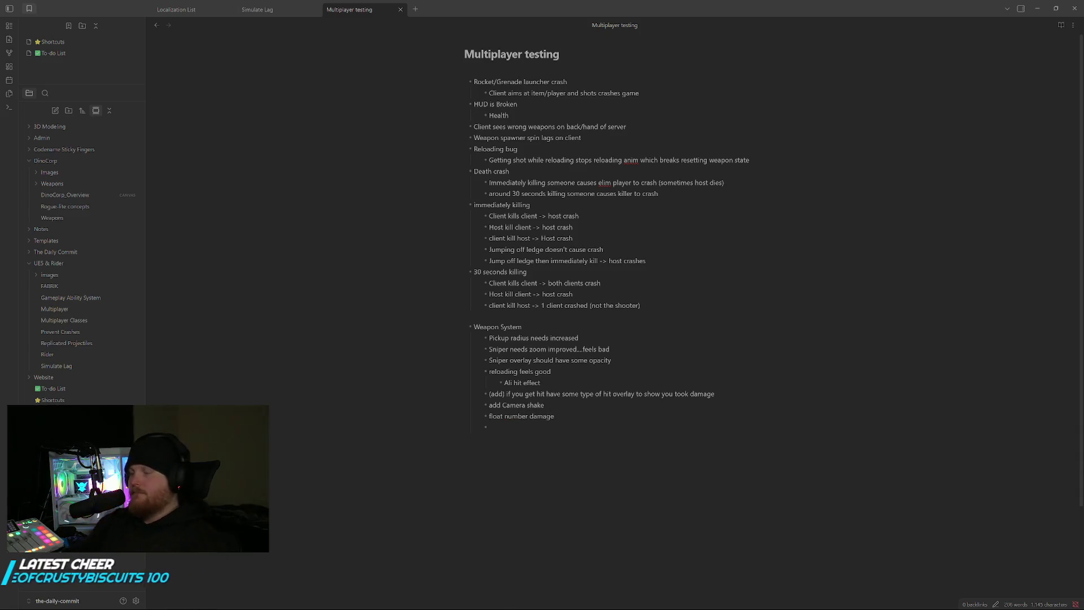
{"action": "key", "text": "alt+Tab"}
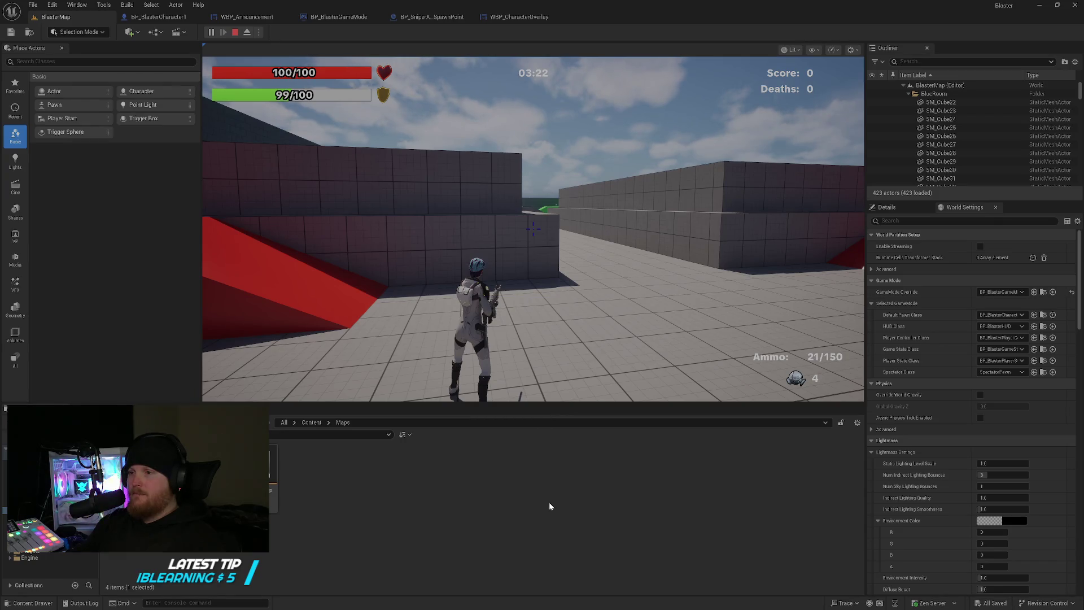
End the playtest and switch to the Multiplayer testing notes.
{"action": "key", "text": "Escape"}
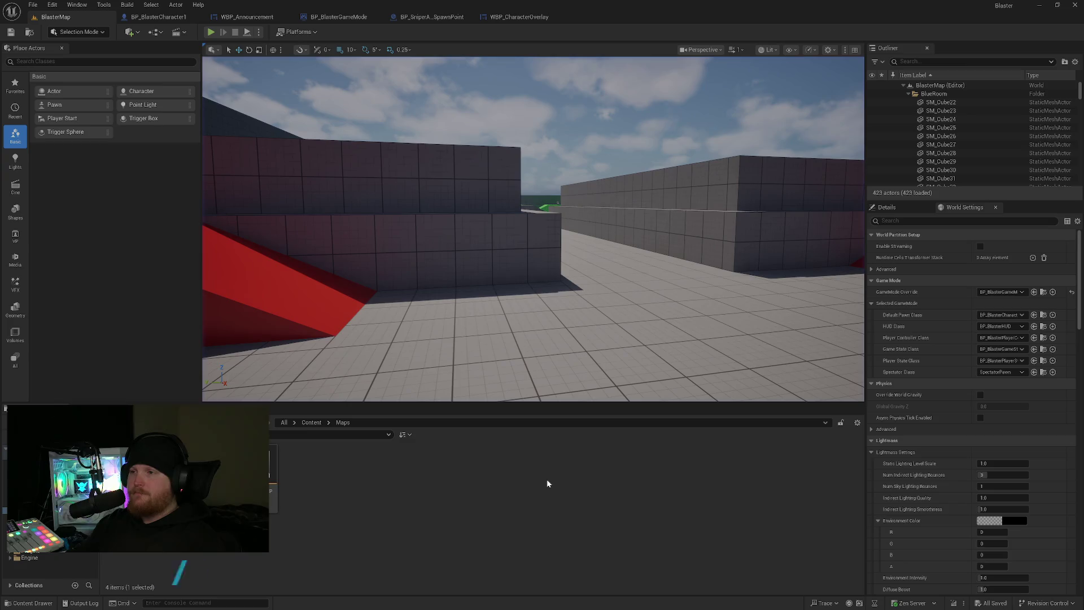
{"action": "key", "text": "alt+Tab"}
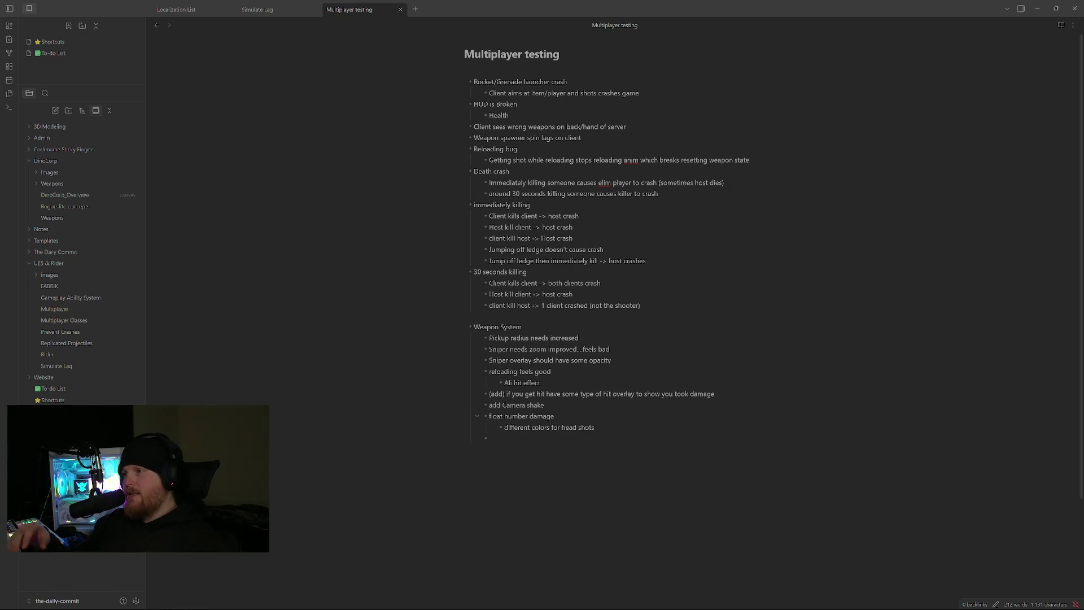
After noting head-shot colours for damage numbers, bring Unreal Editor back to the front.
{"action": "key", "text": "alt+Tab"}
{"action": "key", "text": "alt+Tab"}
{"action": "key", "text": "alt+Tab"}
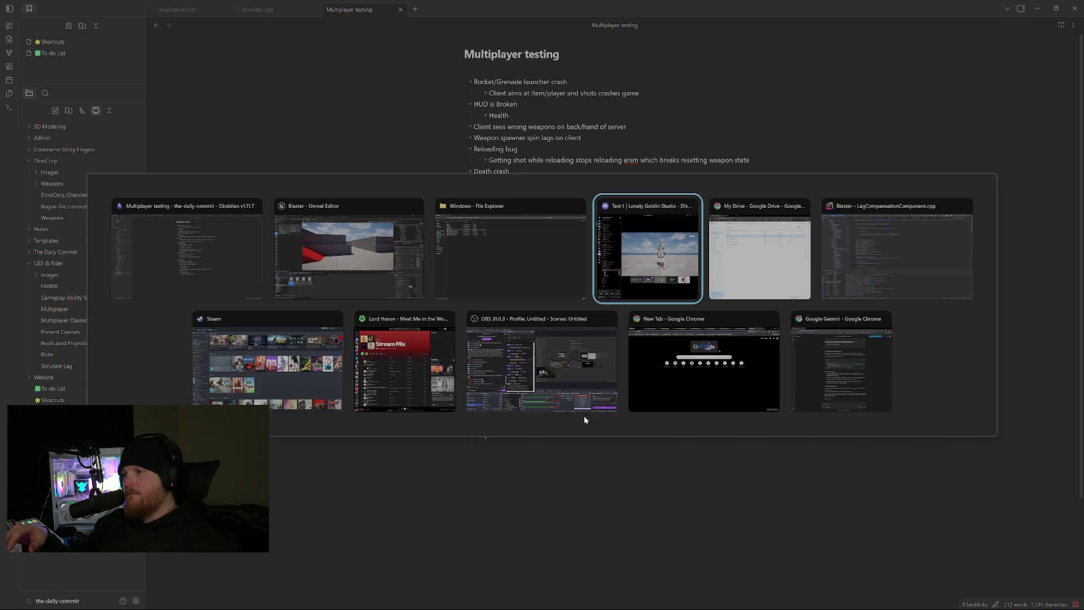
{"action": "key", "text": "Escape"}
{"action": "key", "text": "alt+Tab"}
{"action": "key", "text": "alt+Tab"}
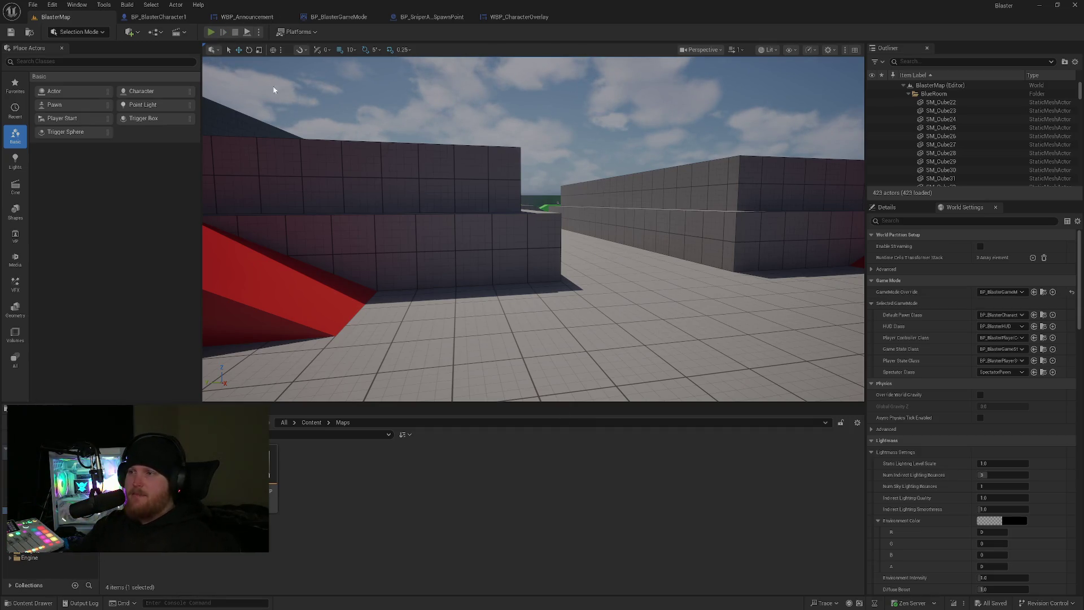
In BP_BlasterGameMode Class Defaults, allow pausing and uncheck Delayed Start, then return to BlasterMap.
{"action": "key", "text": "alt+p"}
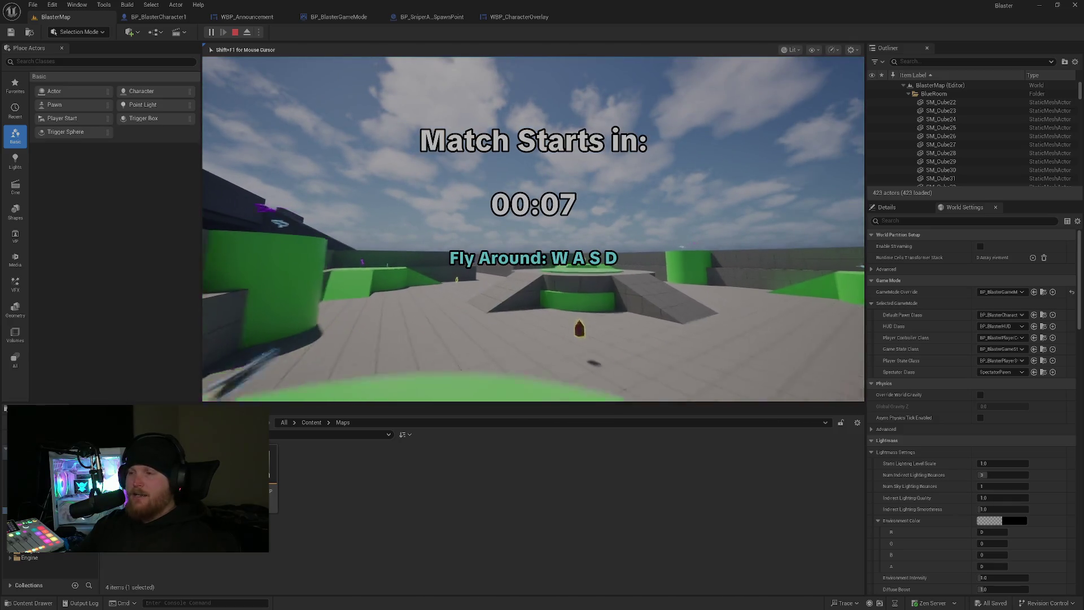
{"action": "key", "text": "Escape"}
{"action": "left_click", "coordinate": [338, 17]}
{"action": "left_click", "coordinate": [441, 213]}
{"action": "left_click", "coordinate": [440, 145]}
{"action": "left_click", "coordinate": [51, 17]}
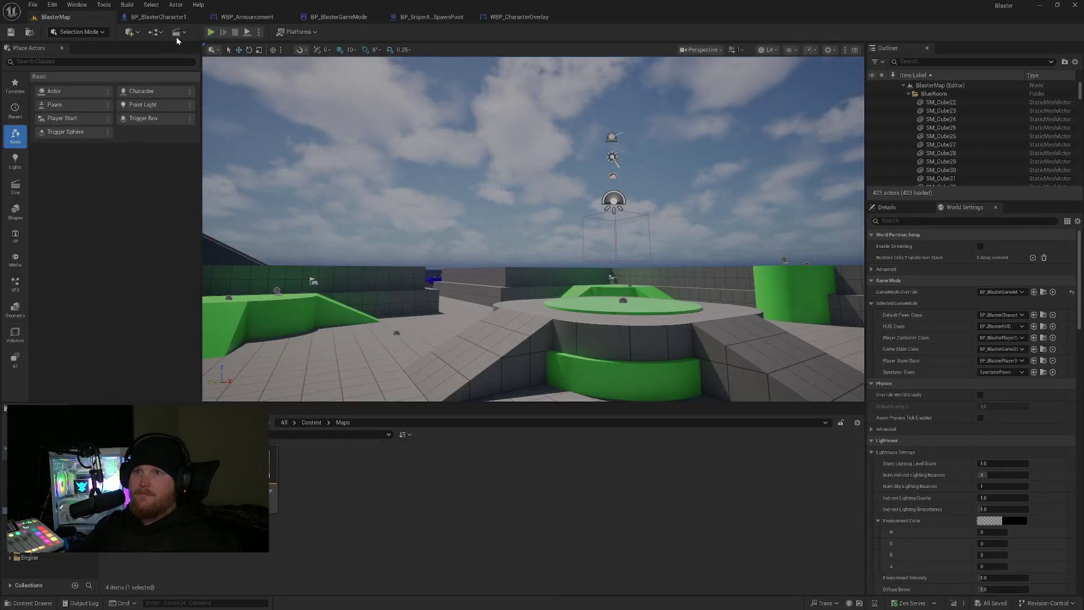
Playtest BlasterMap spawning straight into play, move toward the blue platforms, then end the session.
{"action": "left_click", "coordinate": [211, 33]}
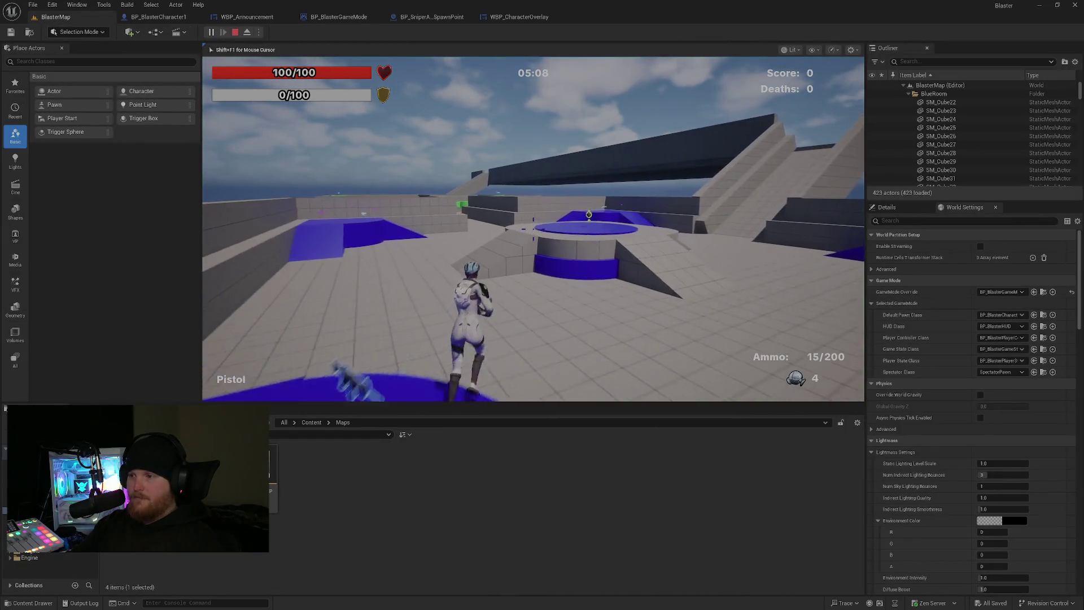
{"action": "key", "text": "w"}
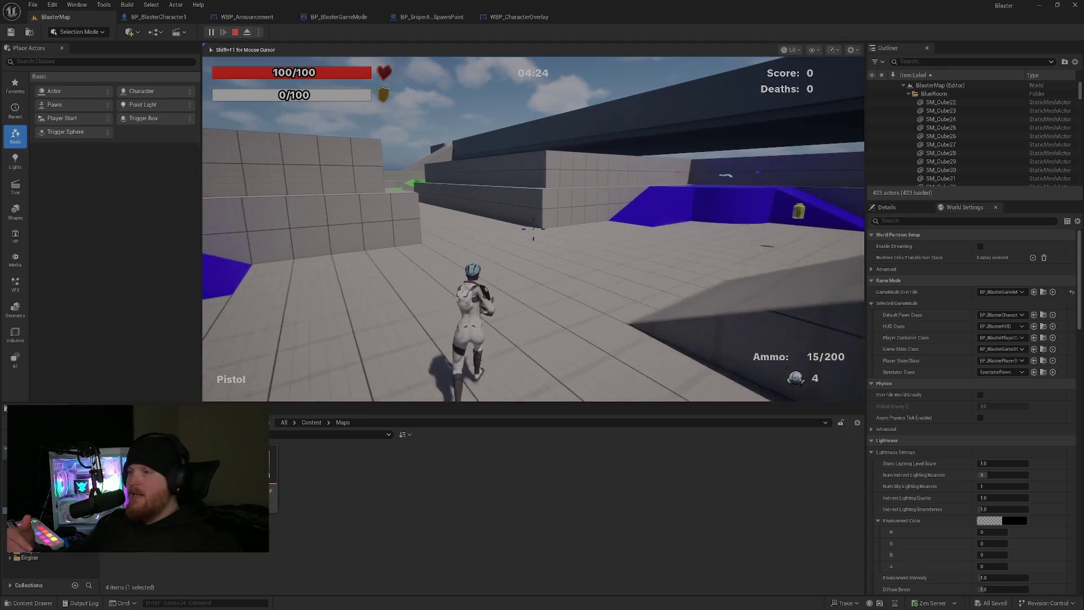
{"action": "key", "text": "Escape"}
{"action": "key", "text": "alt+Tab"}
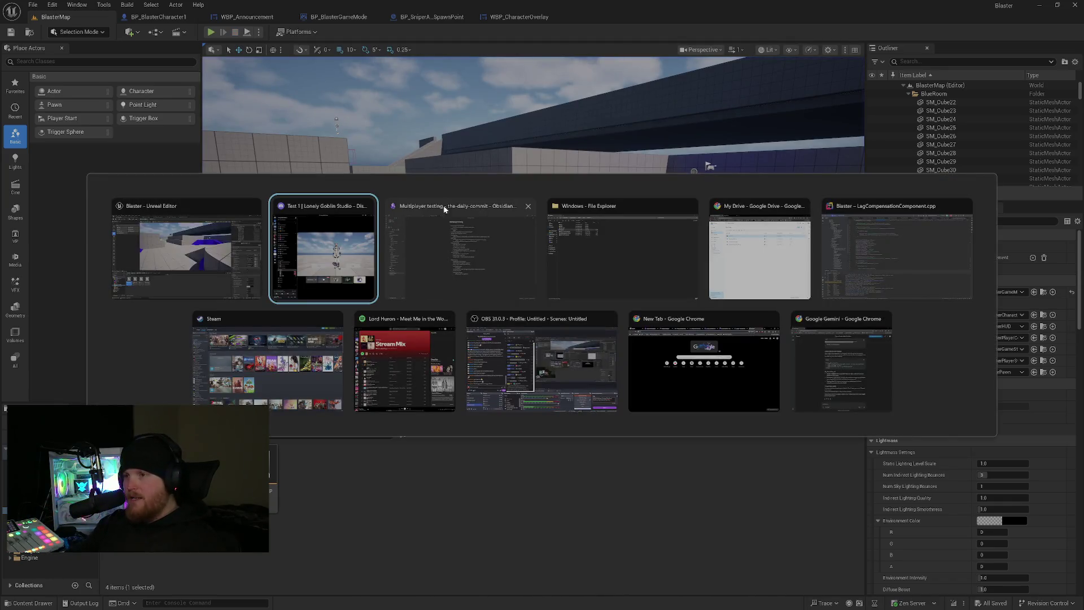
Note '(video for hit effects)' on the Ali hit effect bullet and return to Unreal Editor.
{"action": "left_click", "coordinate": [445, 206]}
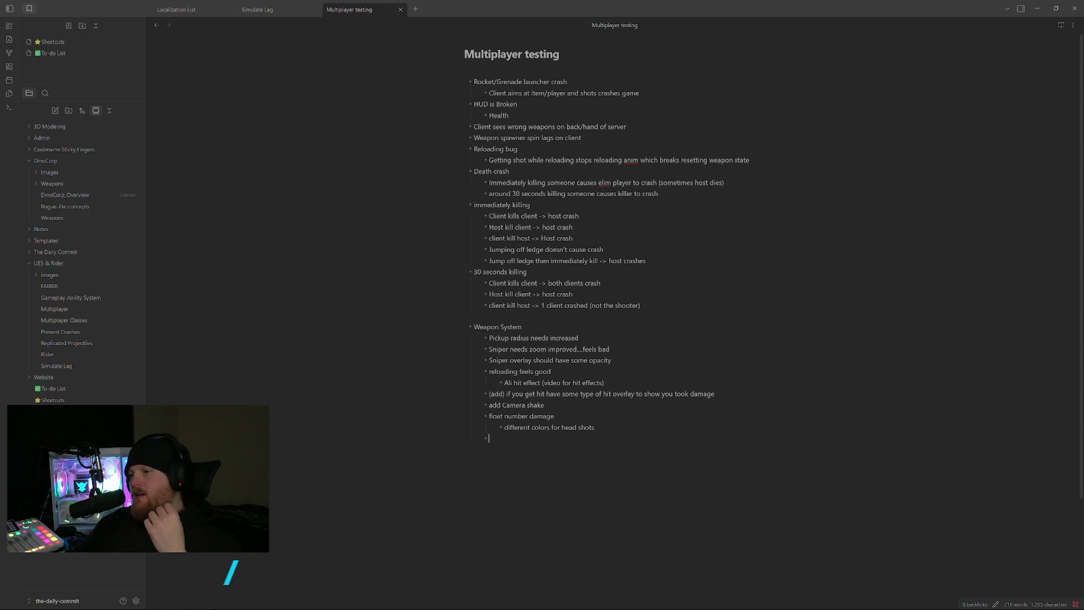
{"action": "key", "text": "alt+Tab"}
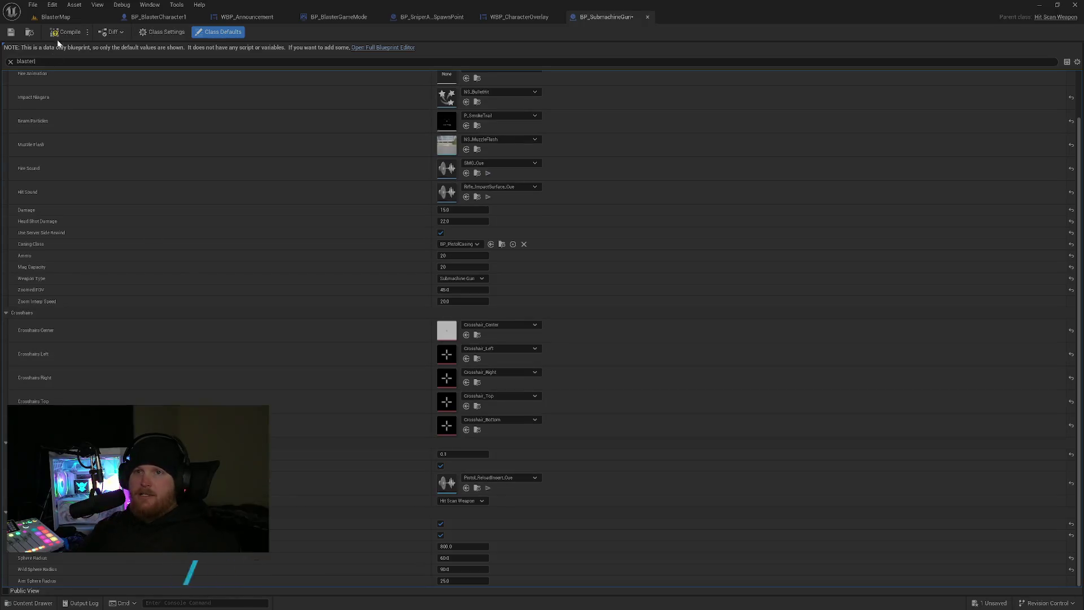
Start a BlasterMap playtest and run the character over the blue ramp and platform.
{"action": "left_click", "coordinate": [57, 19]}
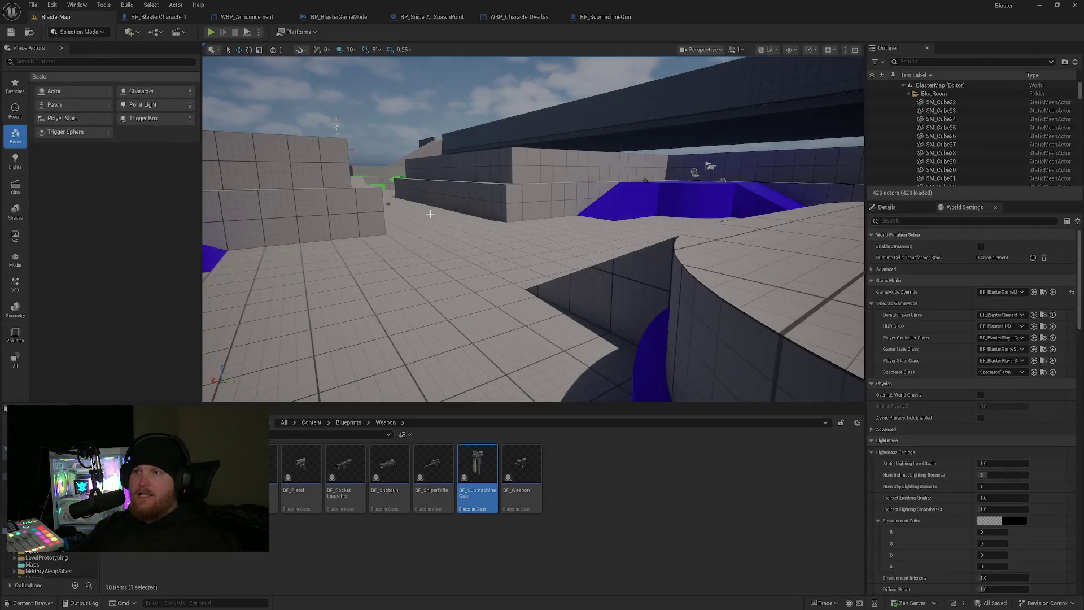
{"action": "key", "text": "alt+p"}
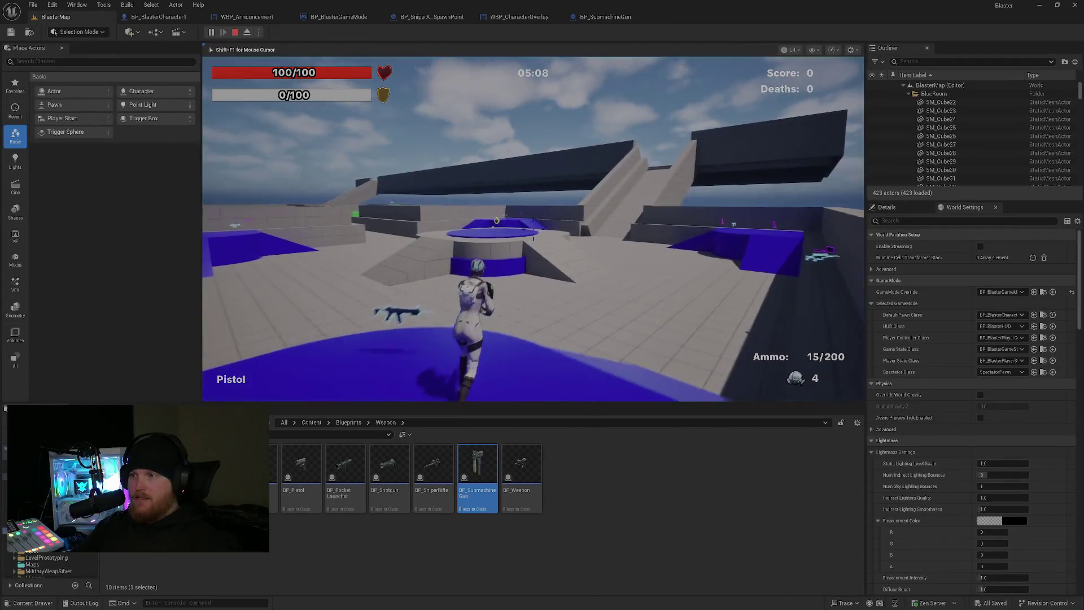
{"action": "key", "text": "w"}
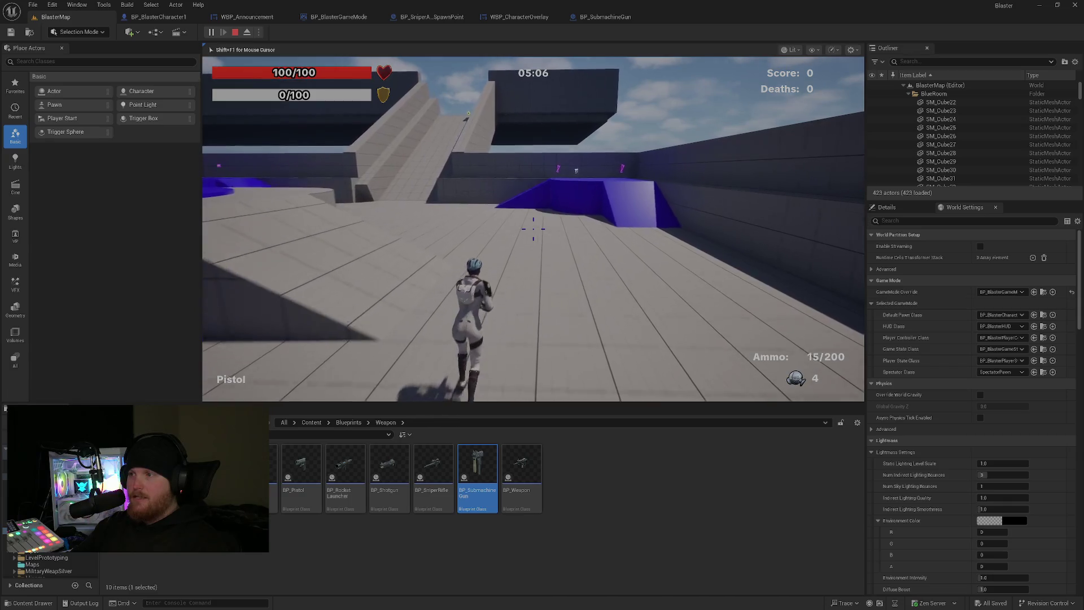
{"action": "key", "text": "w"}
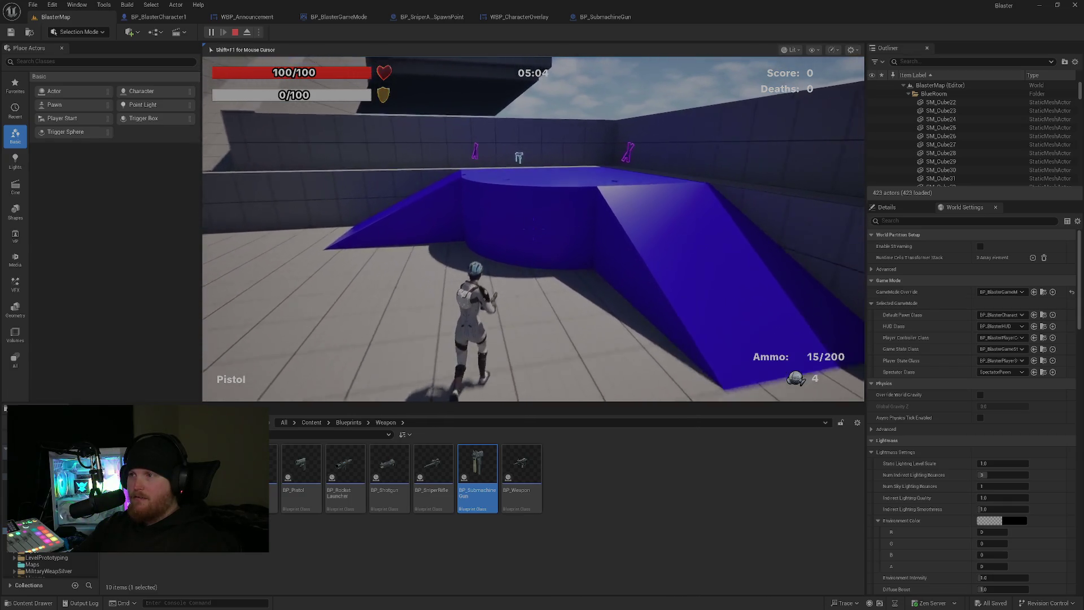
{"action": "key", "text": "w"}
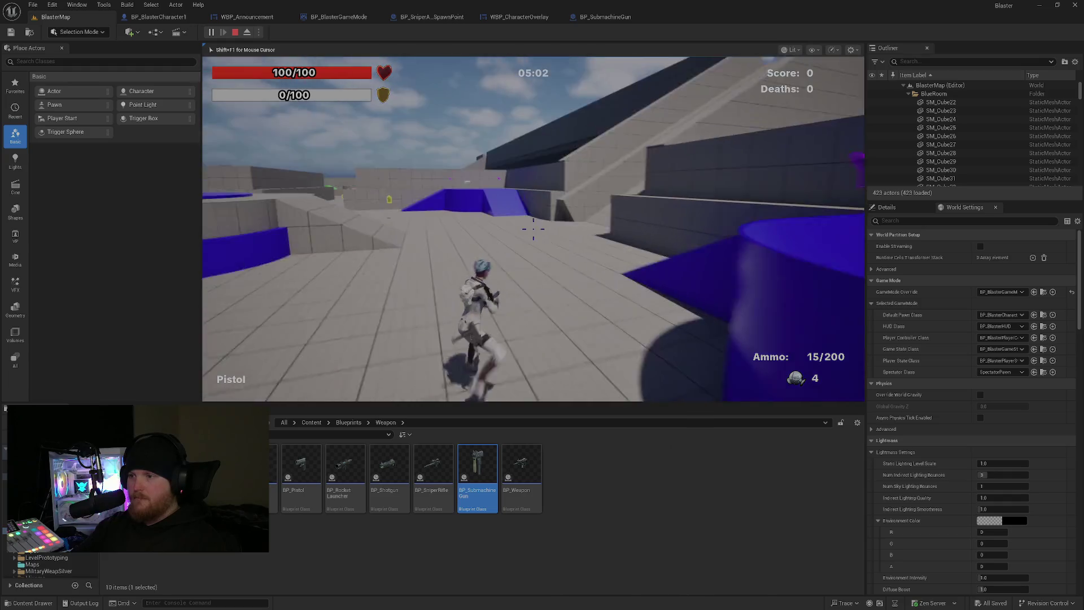
Fire the submachine gun at targets until the magazine is empty, then end the session.
{"action": "left_click", "coordinate": [533, 229]}
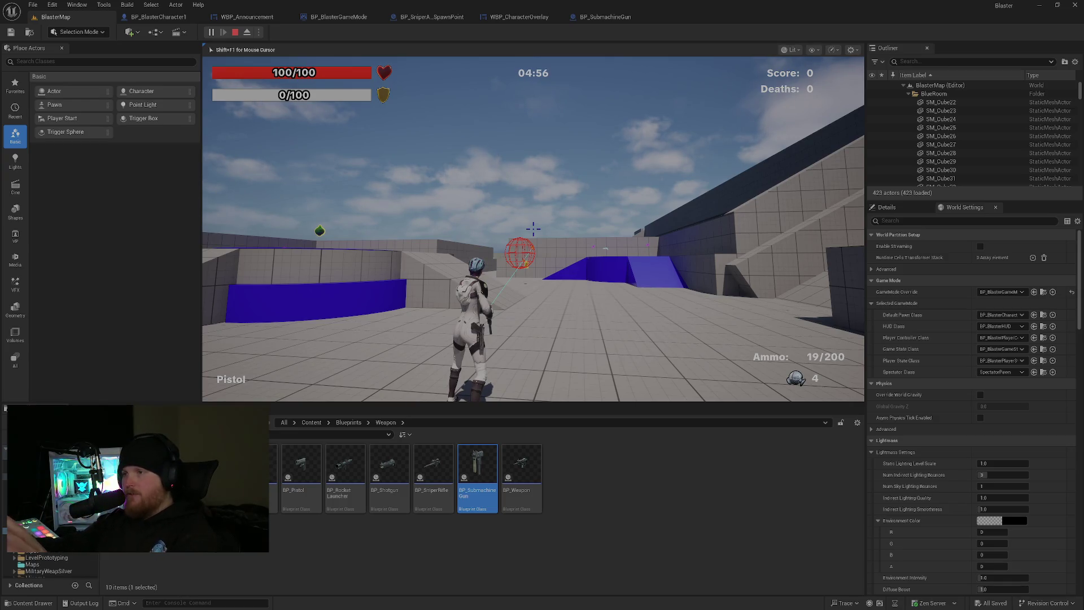
{"action": "left_click", "coordinate": [533, 229]}
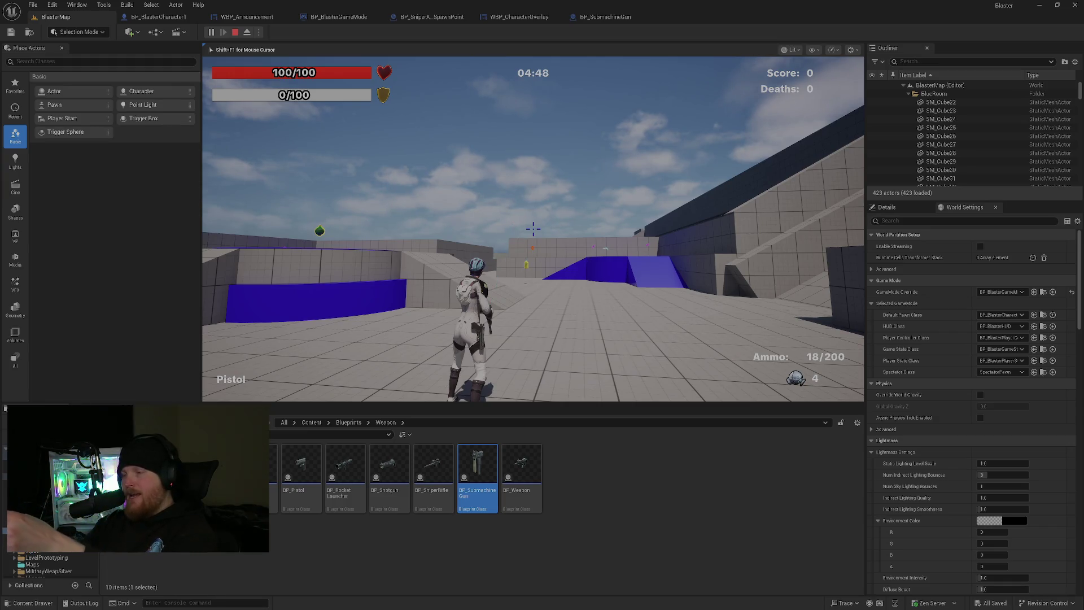
{"action": "left_click", "coordinate": [532, 227]}
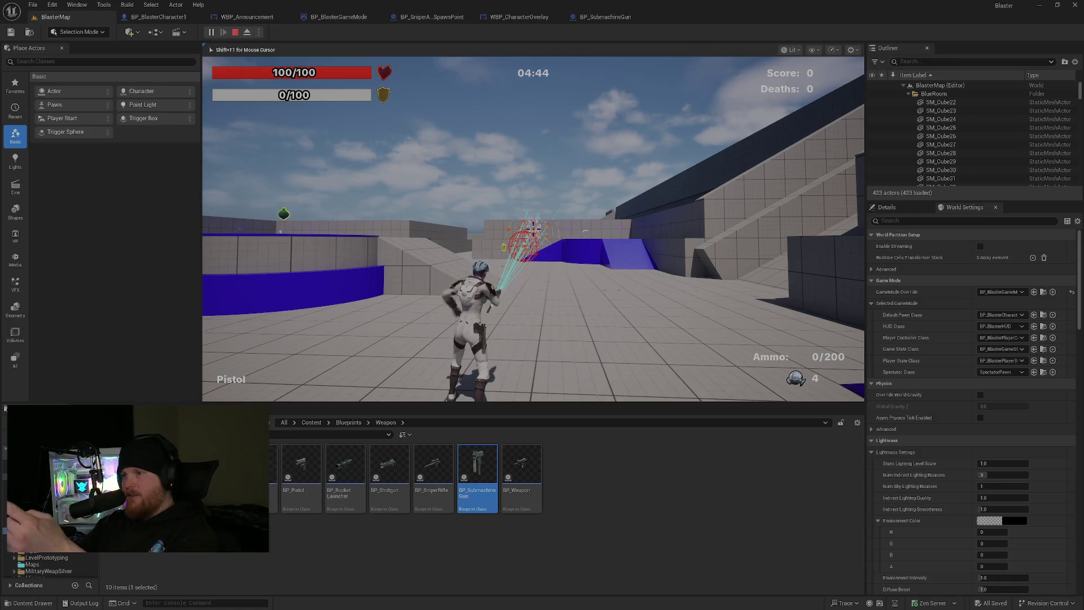
{"action": "key", "text": "a"}
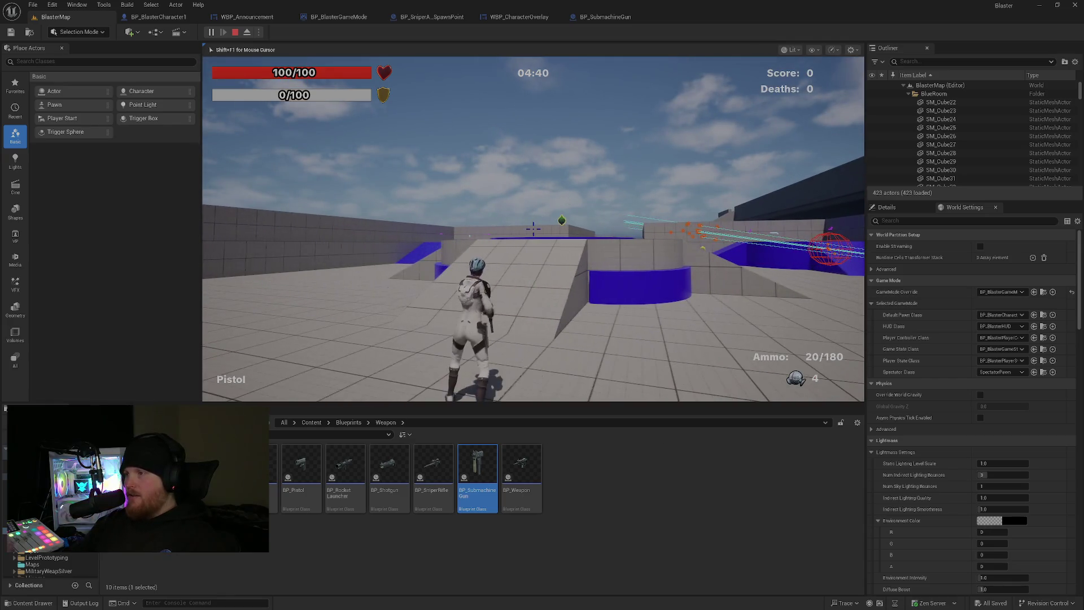
{"action": "key", "text": "w"}
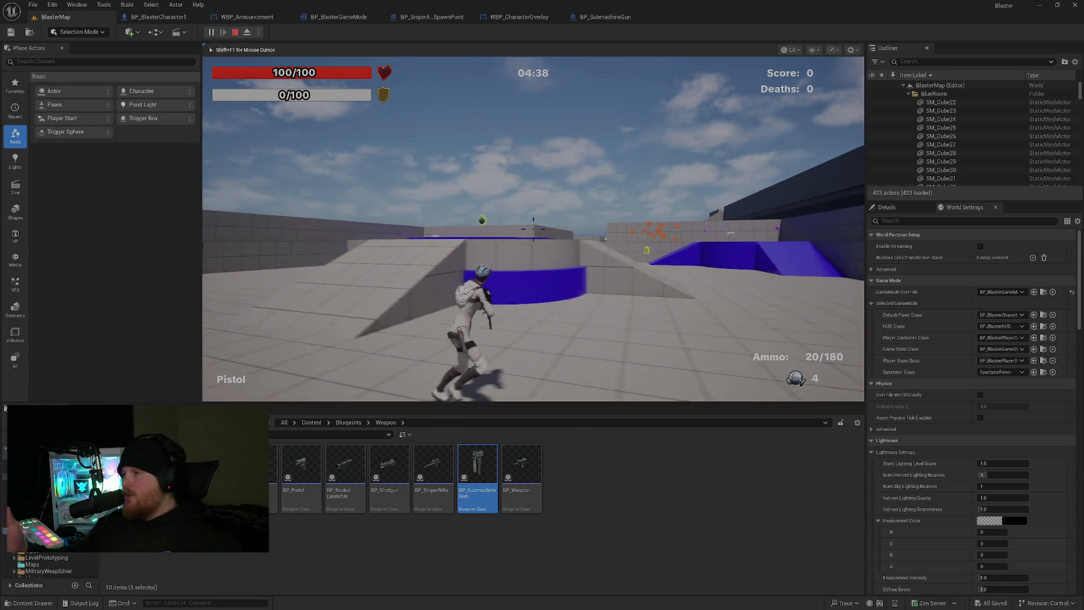
{"action": "left_click", "coordinate": [534, 230]}
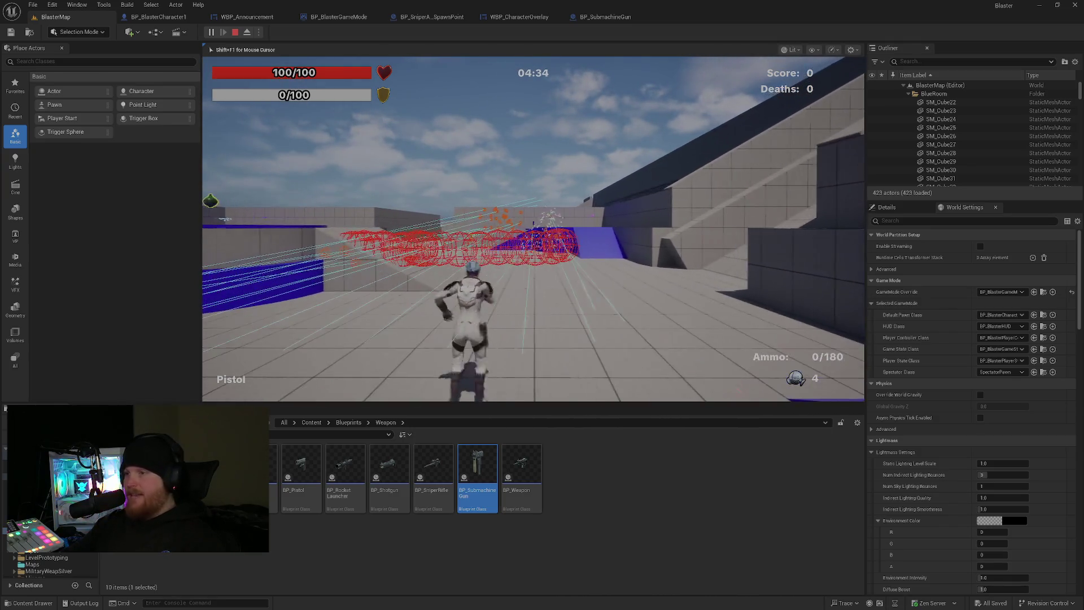
{"action": "key", "text": "Escape"}
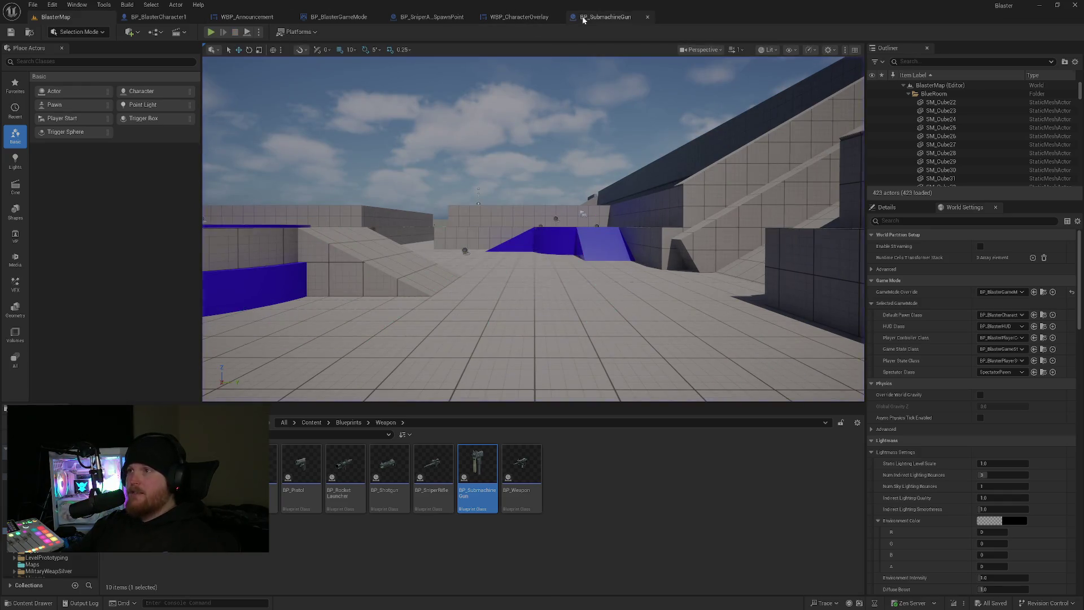
Set the submachine gun's Sphere Radius to 20, save and compile, then start a BlasterMap playtest.
{"action": "left_click", "coordinate": [601, 16]}
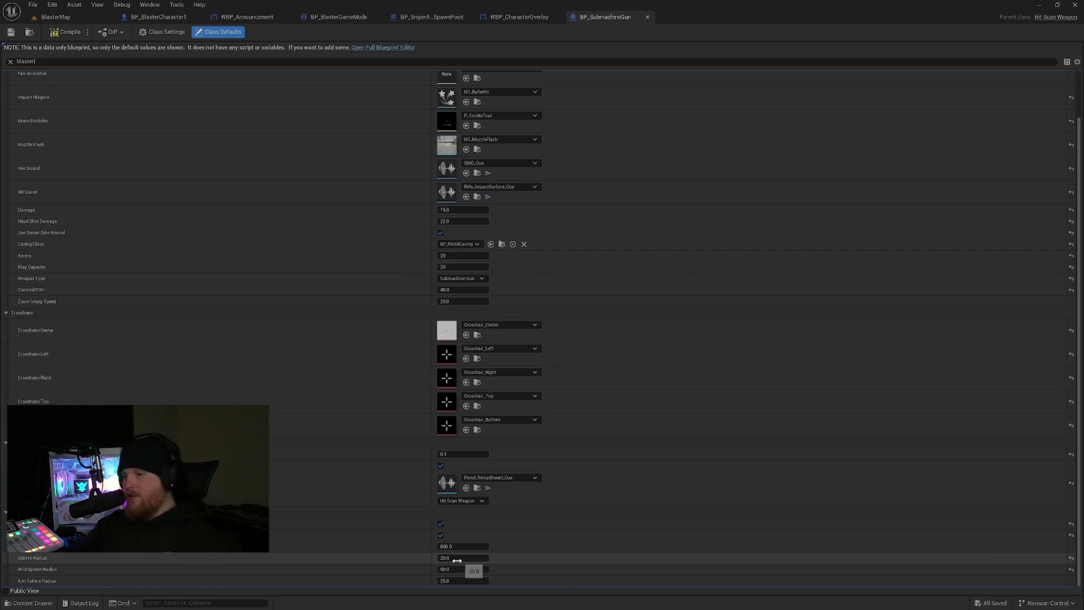
{"action": "key", "text": "Return"}
{"action": "key", "text": "ctrl+s"}
{"action": "left_click", "coordinate": [67, 31]}
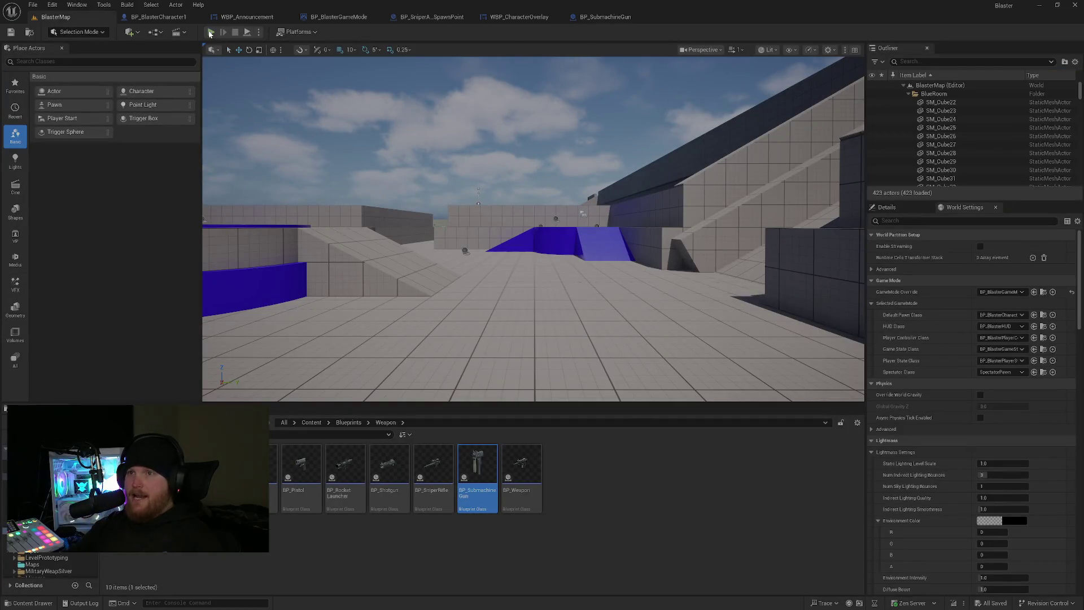
{"action": "left_click", "coordinate": [211, 31]}
Spray SMG bursts toward the green ramps to check spread, then end the playtest.
{"action": "key", "text": "space"}
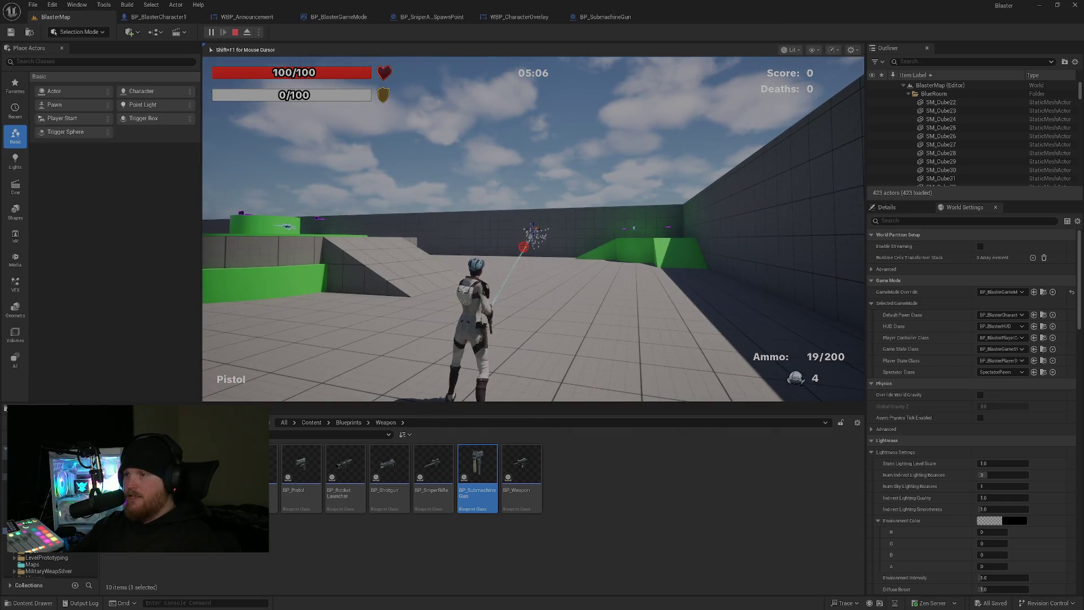
{"action": "left_click_drag", "start_coordinate": [533, 229], "coordinate": [534, 229]}
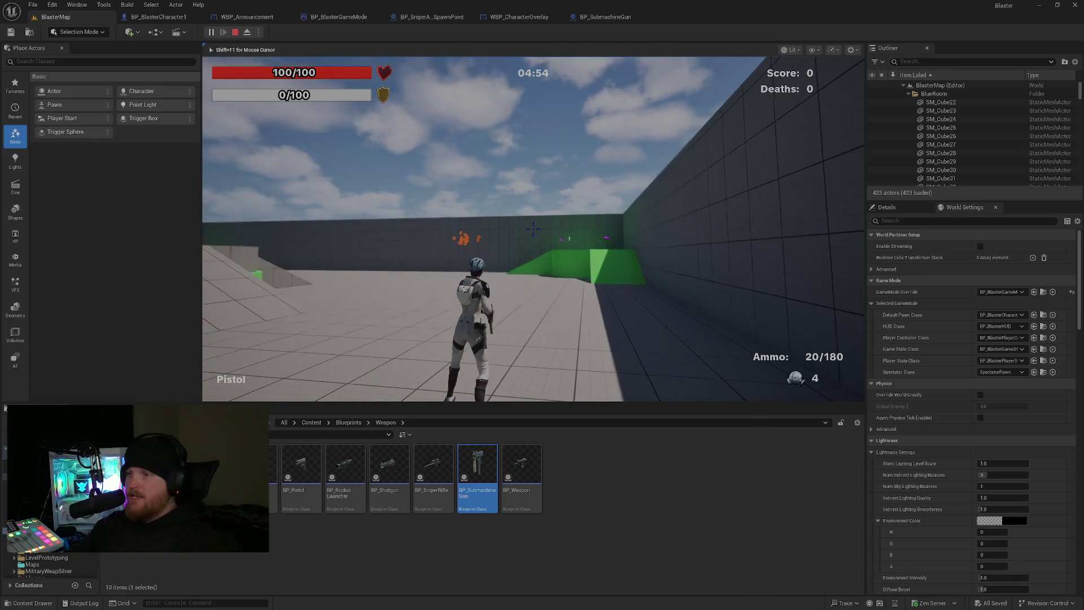
{"action": "left_click", "coordinate": [533, 227]}
{"action": "left_click", "coordinate": [533, 227]}
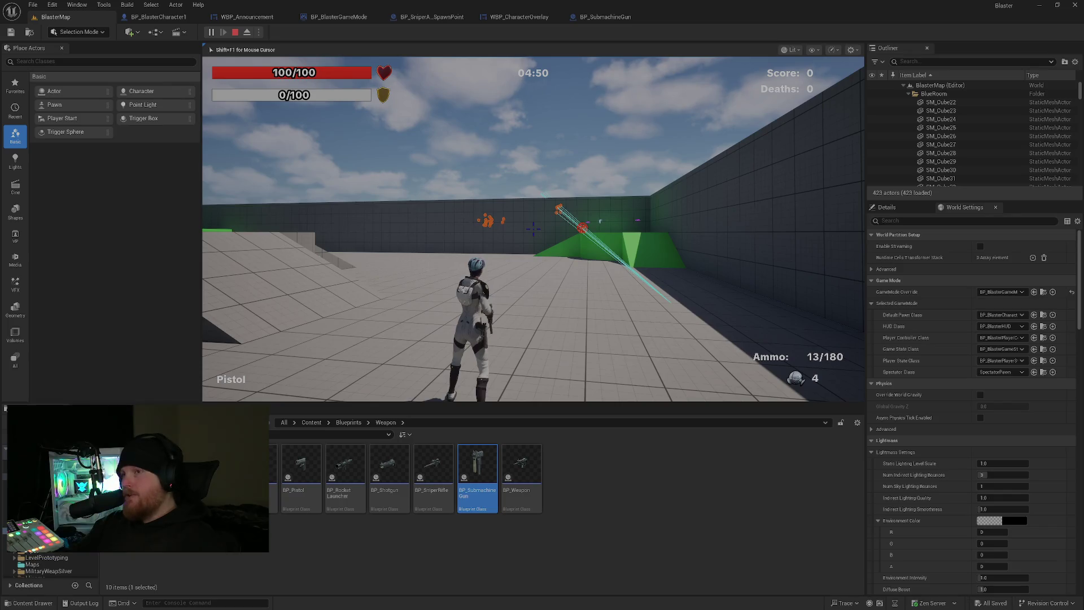
{"action": "key", "text": "Escape"}
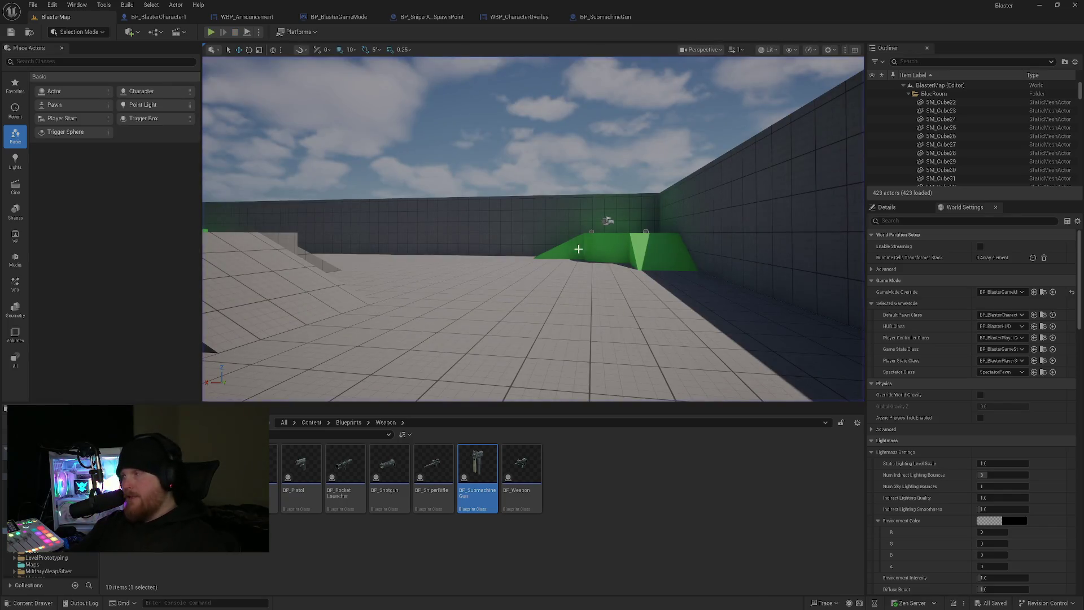
{"action": "mouse_move", "coordinate": [604, 18]}
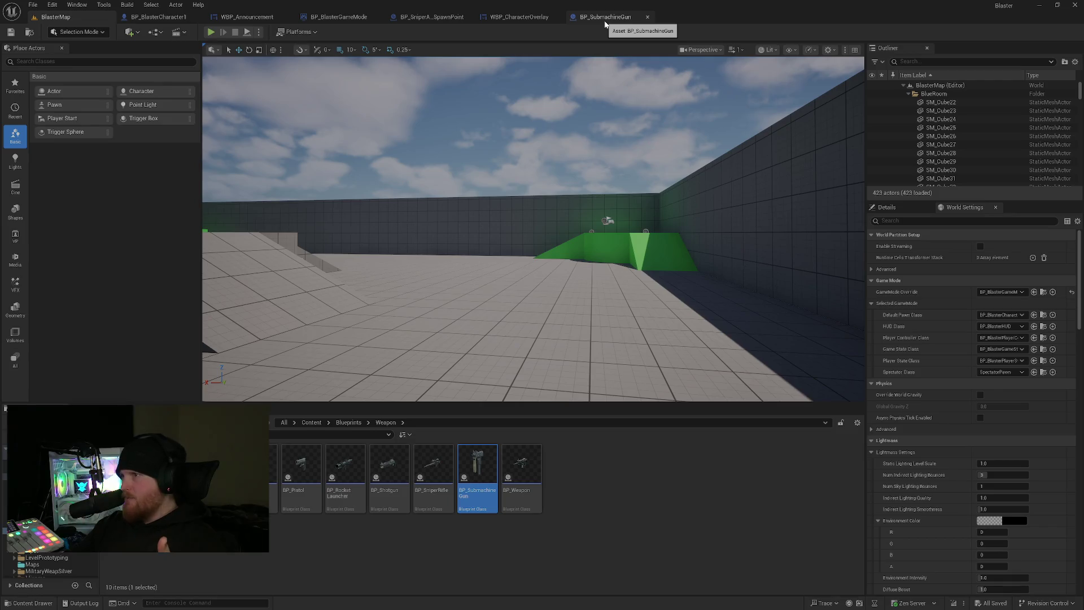
Glance at the submachine gun's class defaults, then launch another BlasterMap playtest.
{"action": "left_click", "coordinate": [604, 17]}
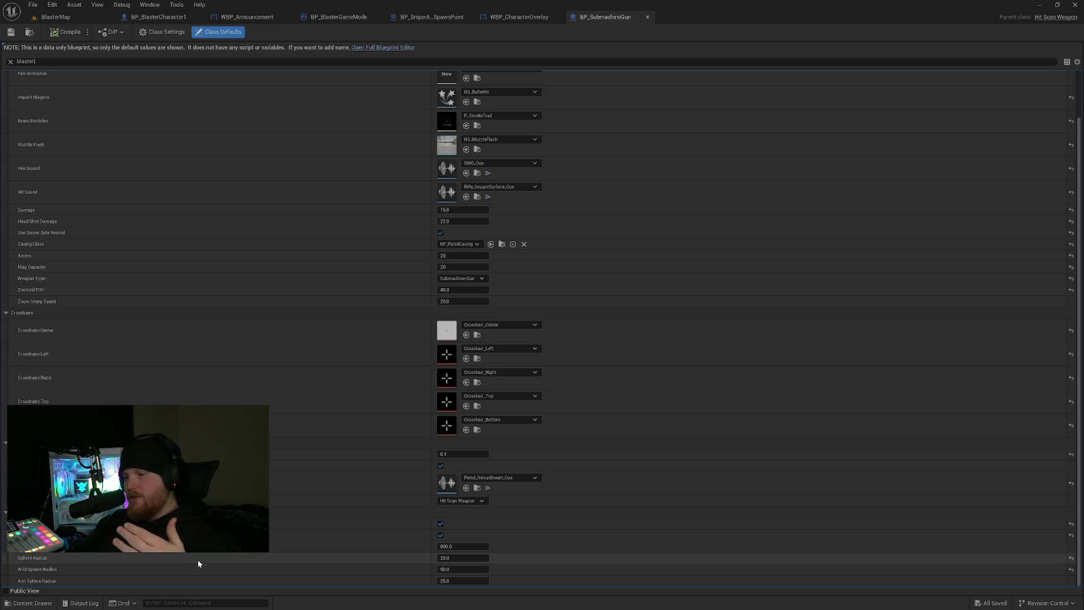
{"action": "left_click", "coordinate": [53, 17]}
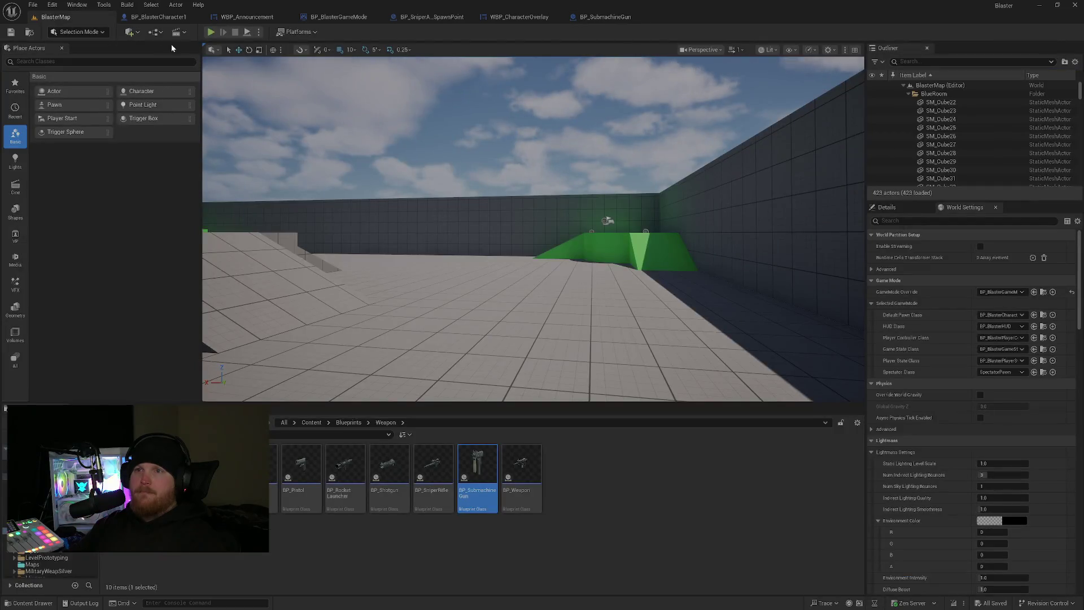
{"action": "left_click", "coordinate": [211, 32]}
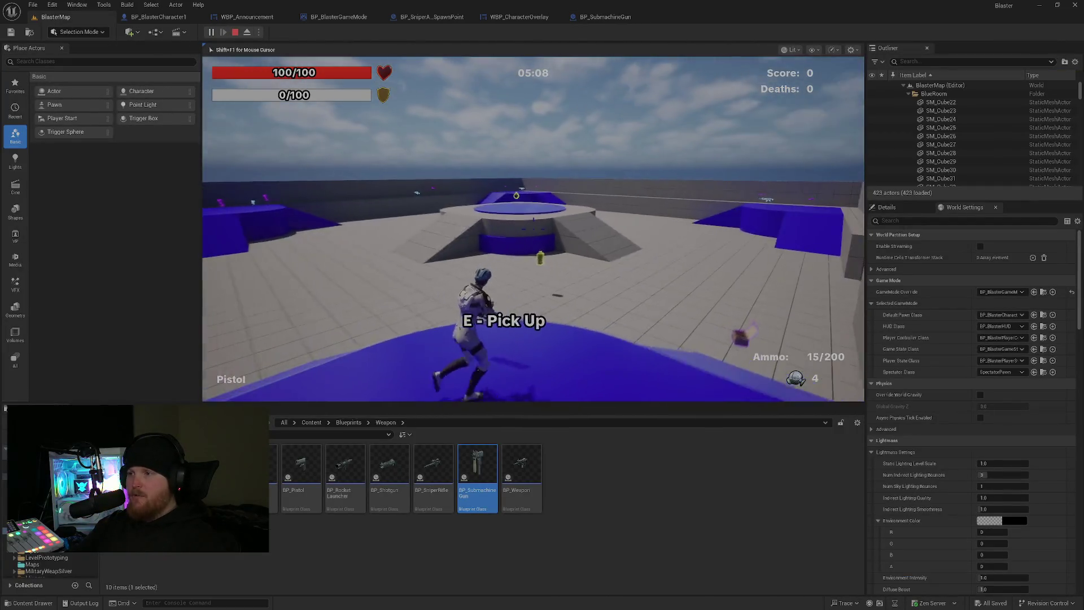
Run and jump across the blue ramps and grey floor, then end the play session.
{"action": "key", "text": "w"}
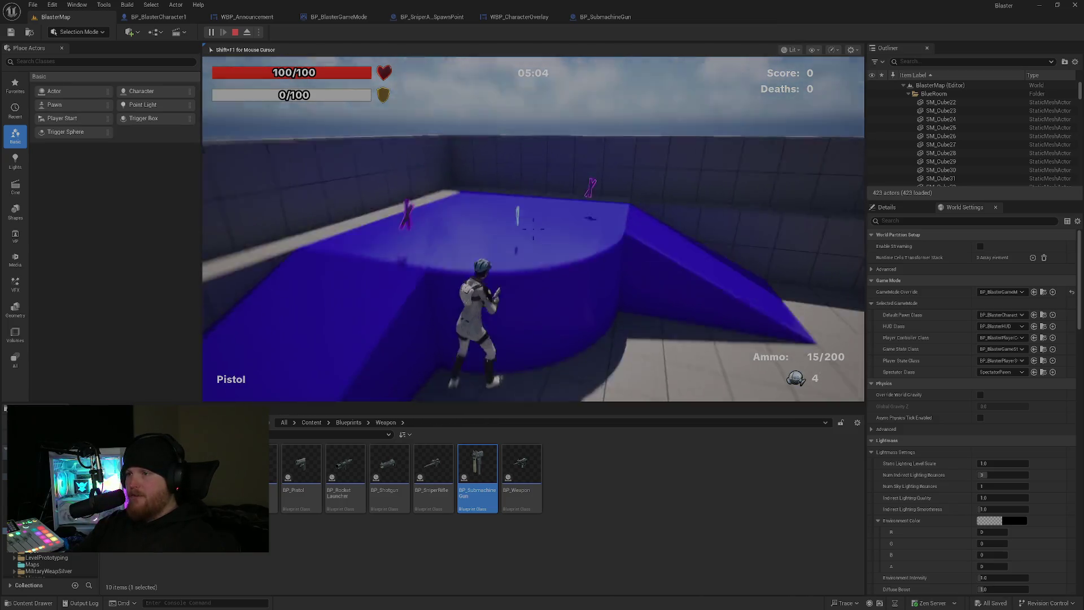
{"action": "key", "text": "space"}
{"action": "key", "text": "w"}
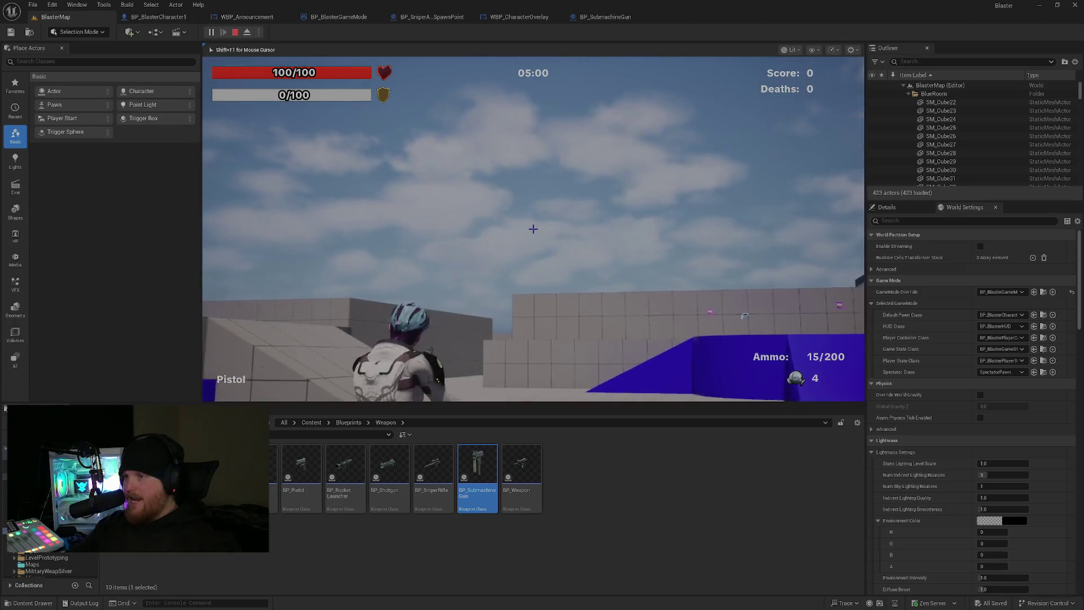
{"action": "key", "text": "w"}
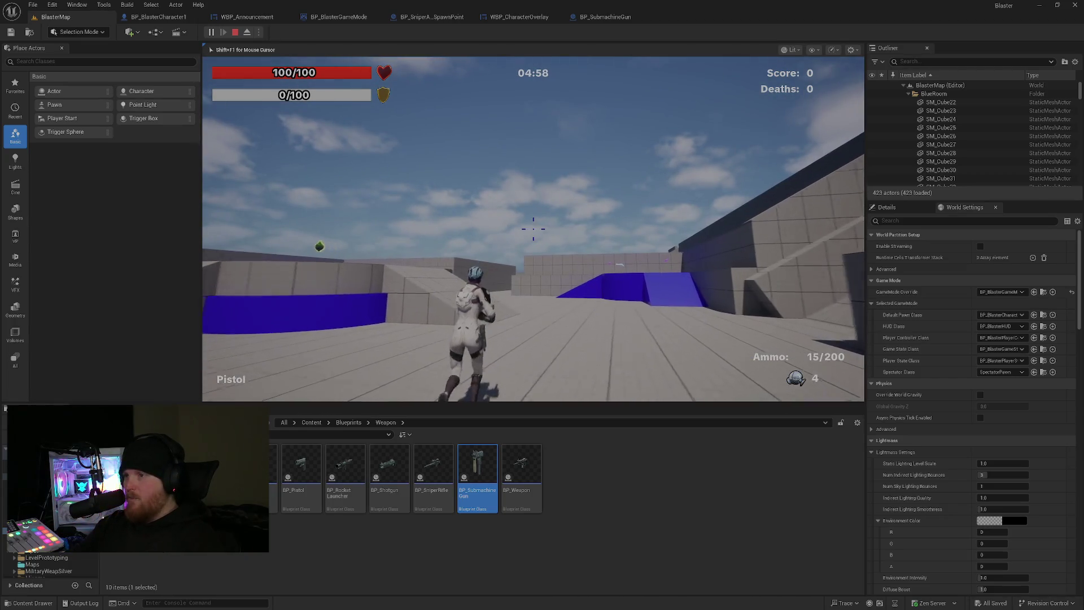
{"action": "key", "text": "space"}
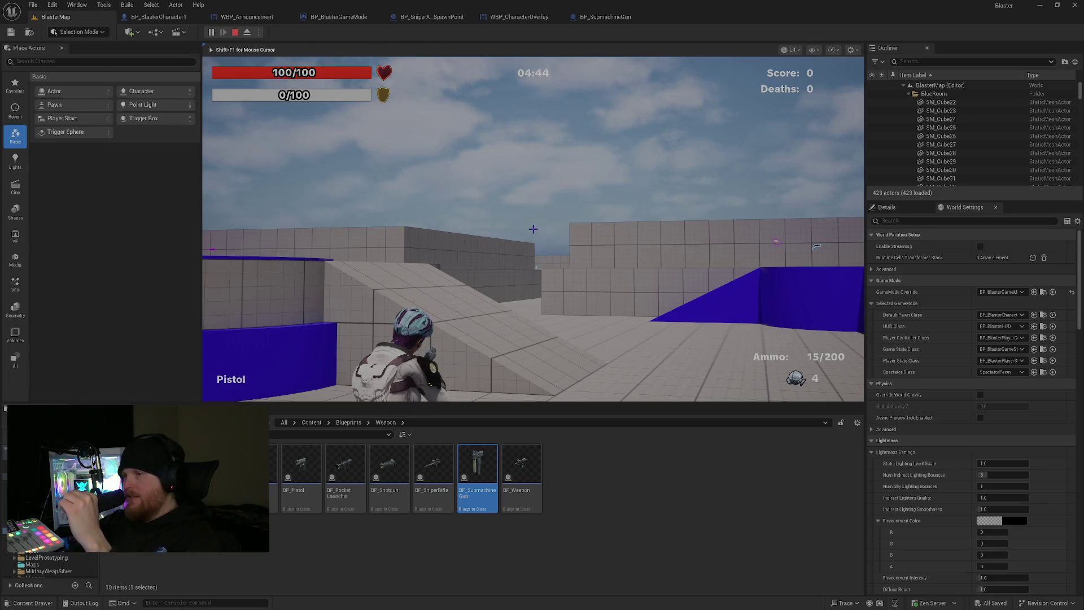
{"action": "key", "text": "w"}
{"action": "key", "text": "space"}
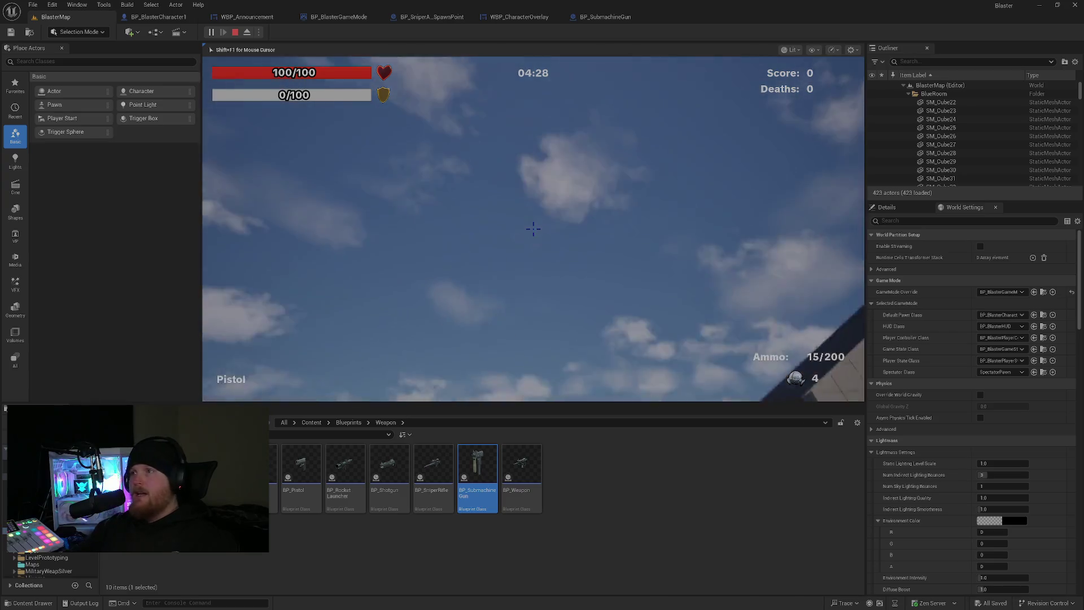
{"action": "key", "text": "Escape"}
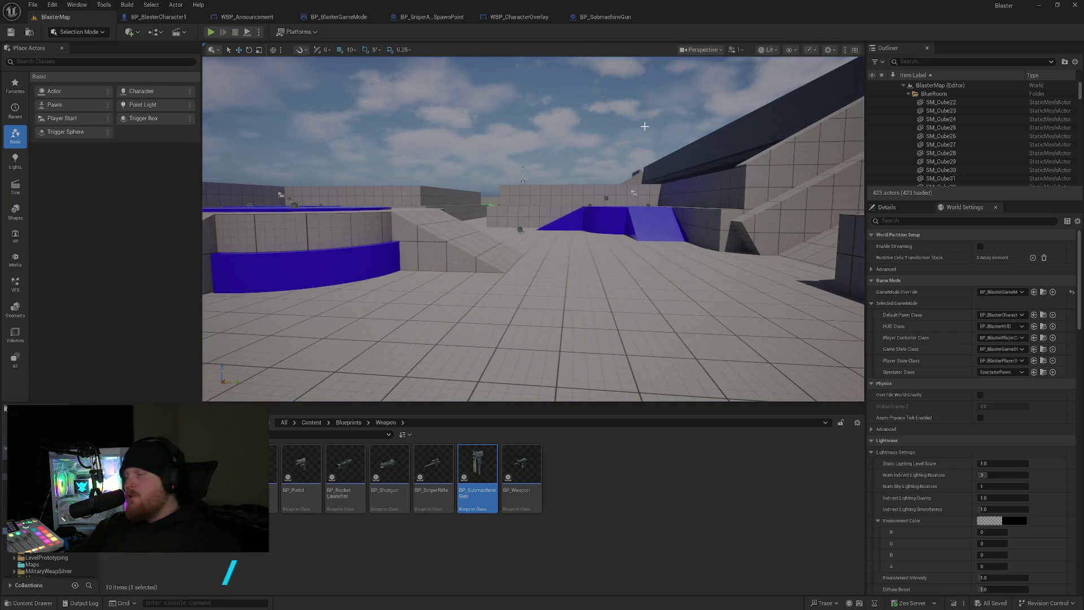
Check the Multiplayer testing notes, then start a BlasterMap playtest and move forward.
{"action": "key", "text": "alt+Tab"}
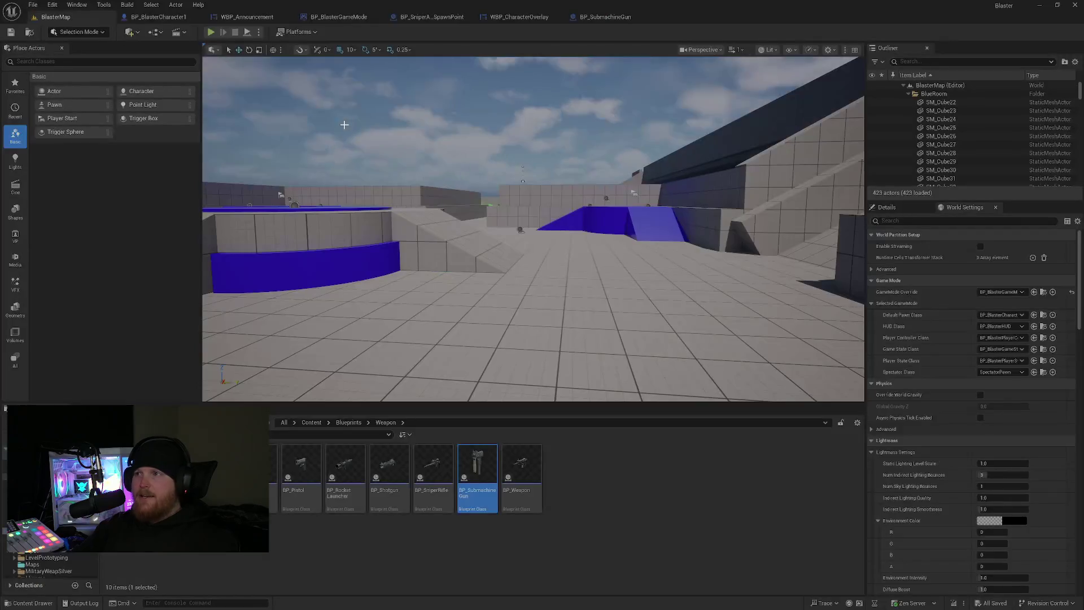
{"action": "left_click", "coordinate": [211, 31]}
{"action": "left_click", "coordinate": [224, 80]}
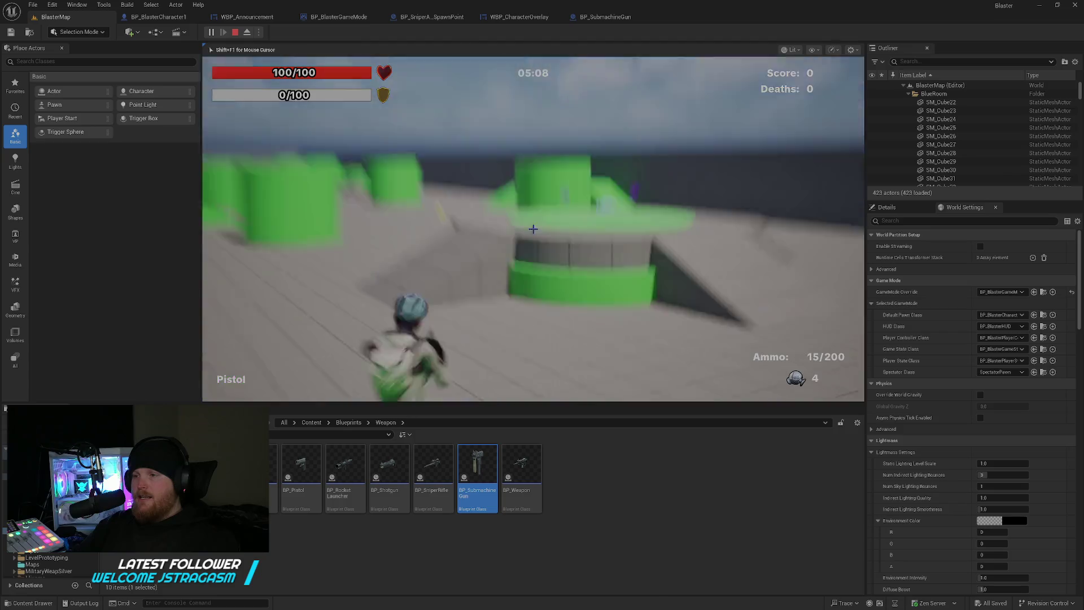
{"action": "key", "text": "w"}
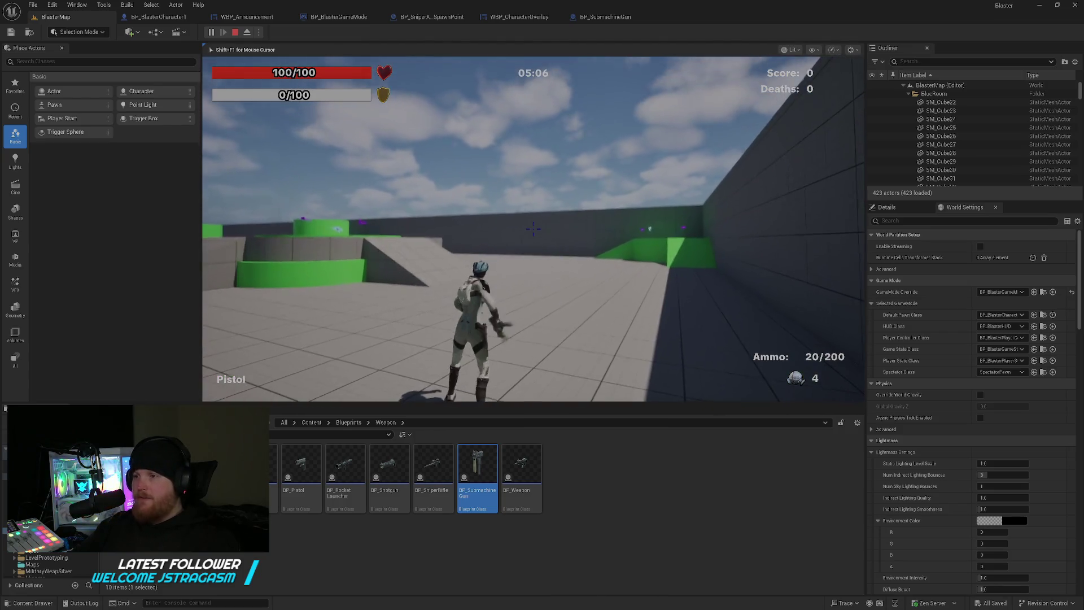
Fire the submachine gun at the wall, stop the session and bring up its class defaults.
{"action": "left_click", "coordinate": [532, 229]}
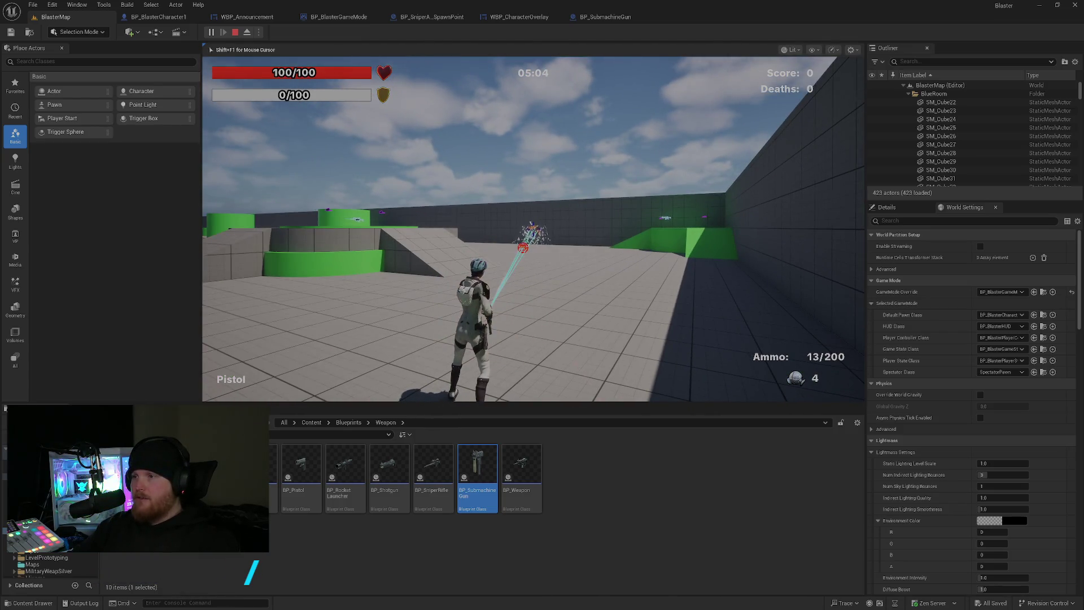
{"action": "key", "text": "Escape"}
{"action": "left_click", "coordinate": [604, 16]}
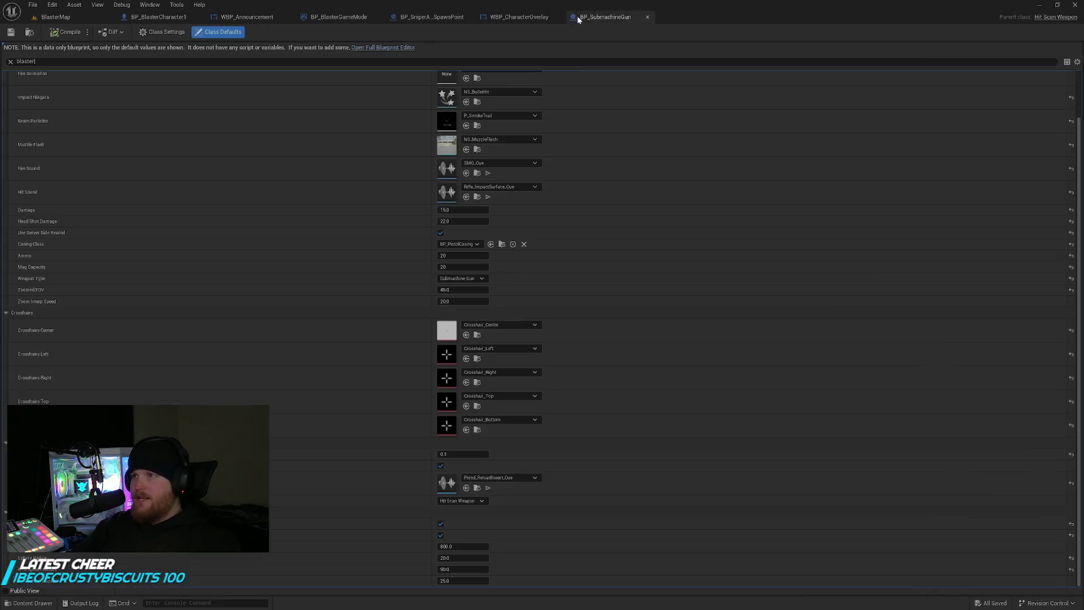
Raise the submachine gun's Sphere Radius to 60 and start a BlasterMap playtest.
{"action": "left_click", "coordinate": [457, 558]}
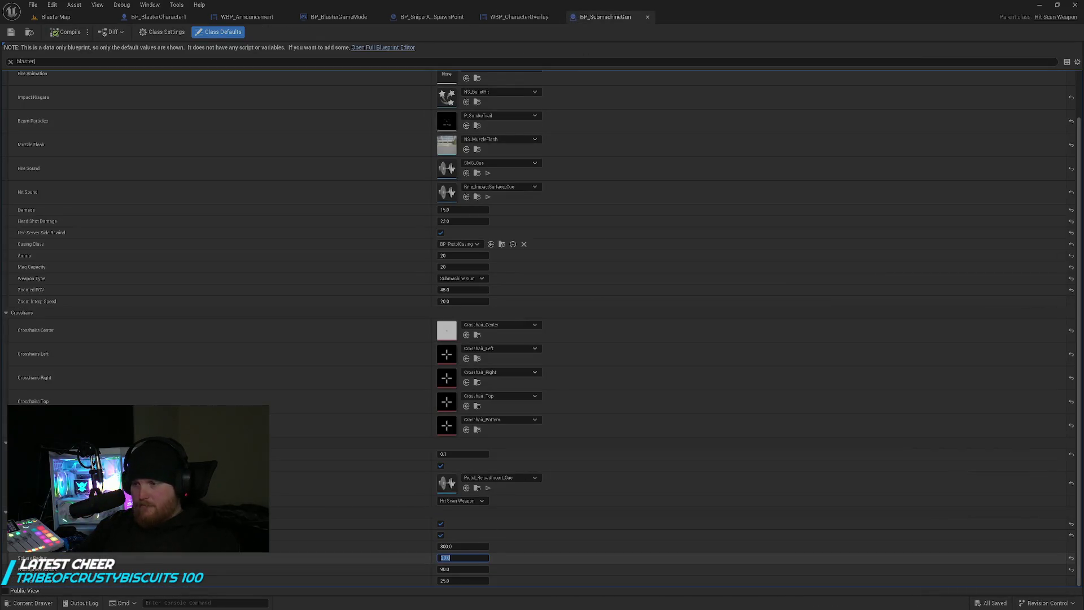
{"action": "type", "text": "60"}
{"action": "key", "text": "Return"}
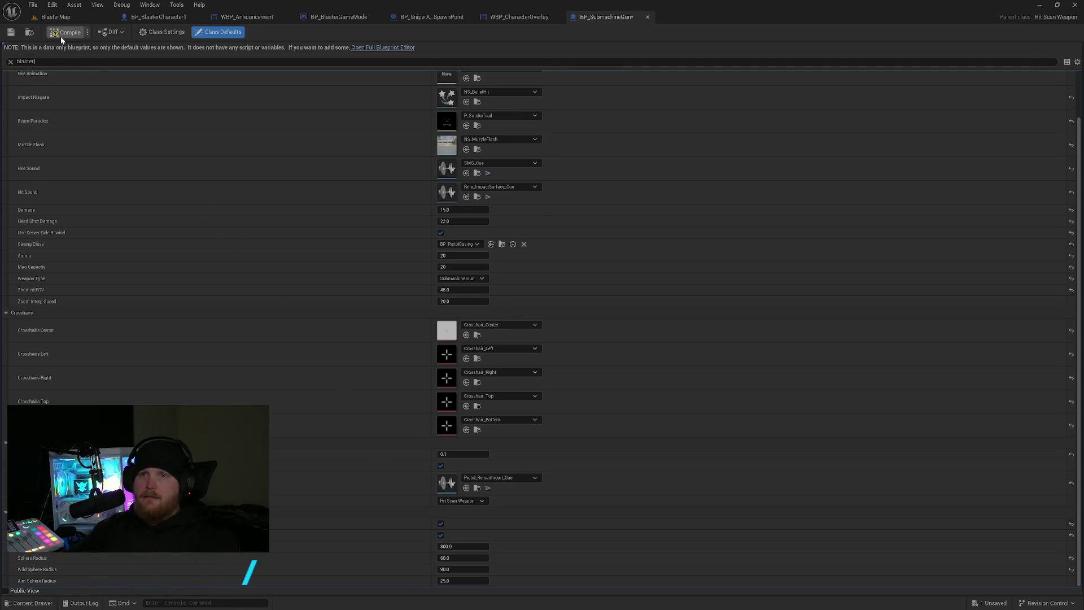
{"action": "left_click", "coordinate": [54, 17]}
{"action": "left_click", "coordinate": [211, 31]}
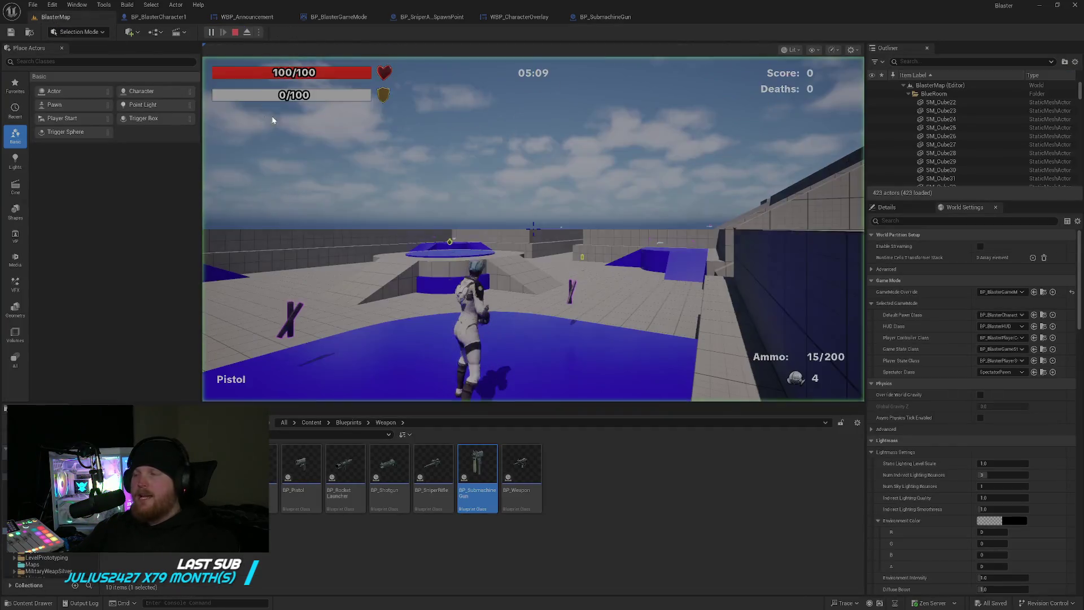
Run across the map firing and reloading the pistol, emptying a magazine from the blue pad.
{"action": "key", "text": "w"}
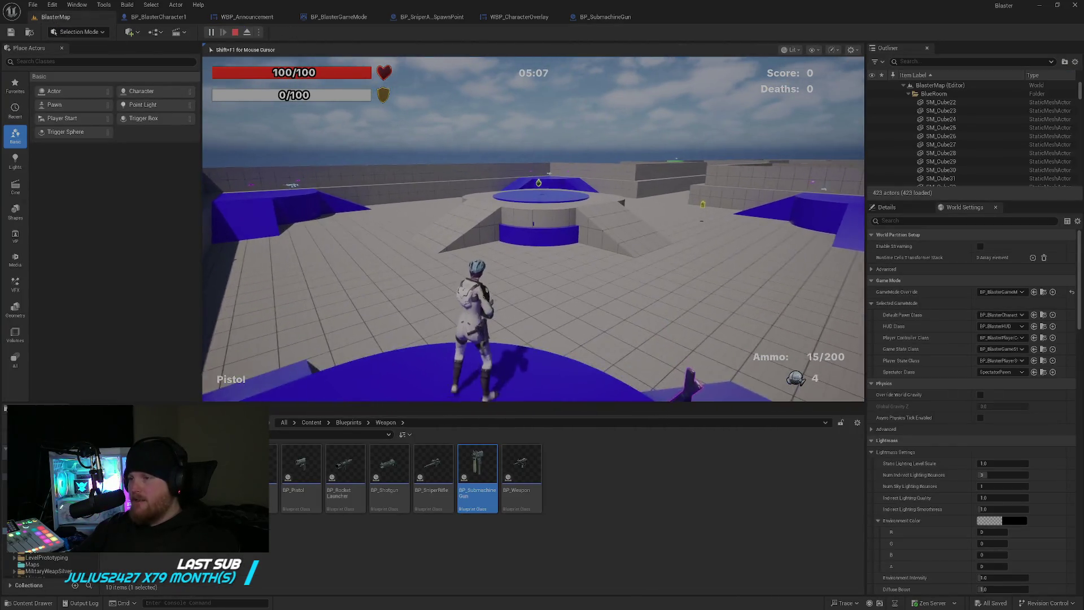
{"action": "left_click", "coordinate": [525, 241]}
{"action": "left_click", "coordinate": [525, 242]}
{"action": "left_click", "coordinate": [526, 242]}
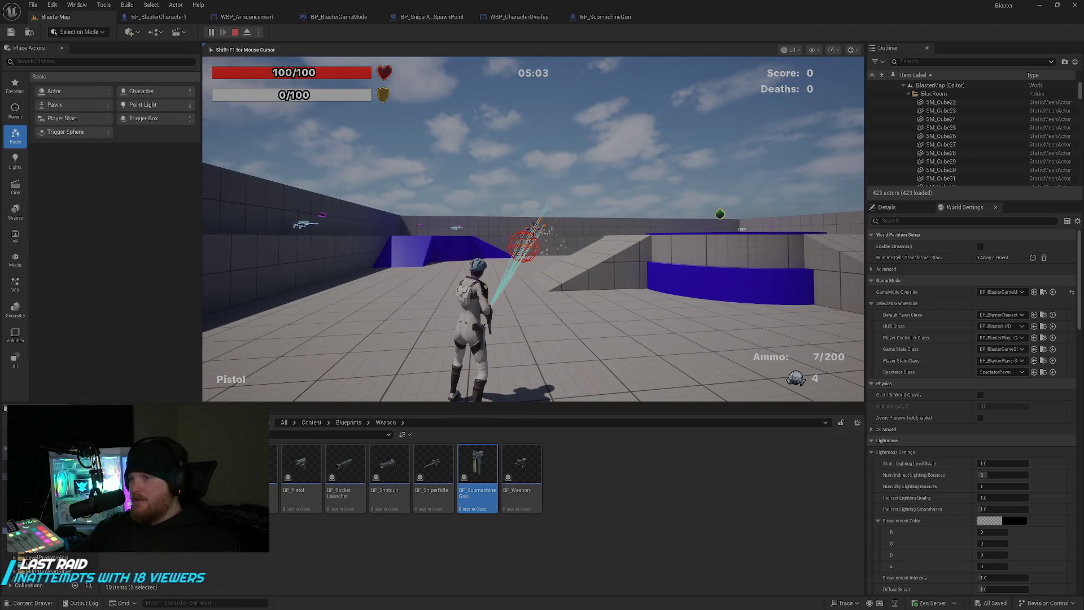
{"action": "left_click", "coordinate": [525, 241]}
{"action": "left_click", "coordinate": [526, 241]}
{"action": "key", "text": "w"}
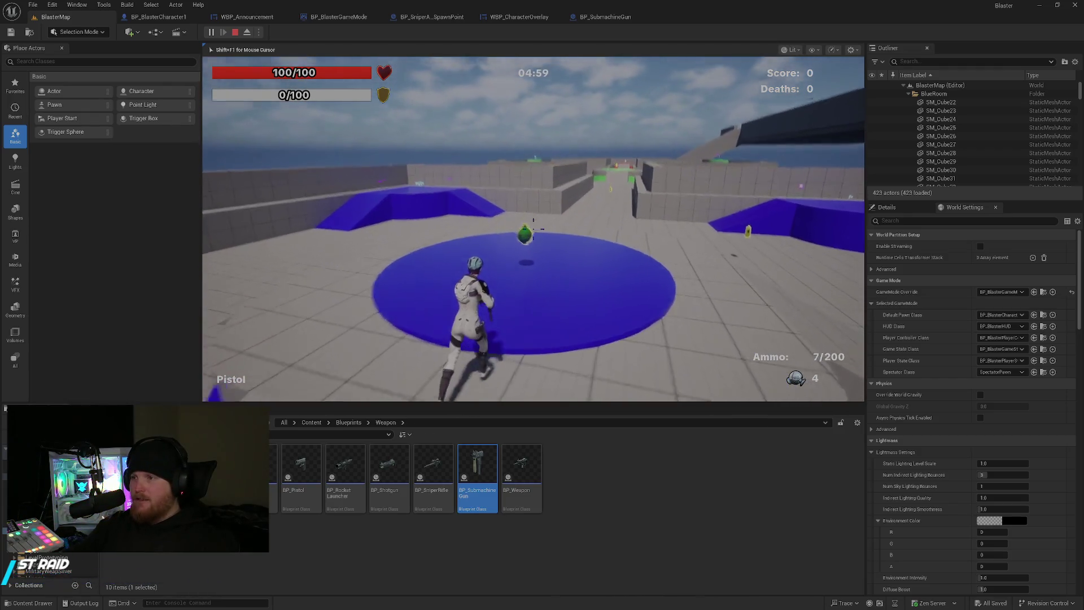
{"action": "left_click", "coordinate": [533, 225]}
{"action": "key", "text": "r"}
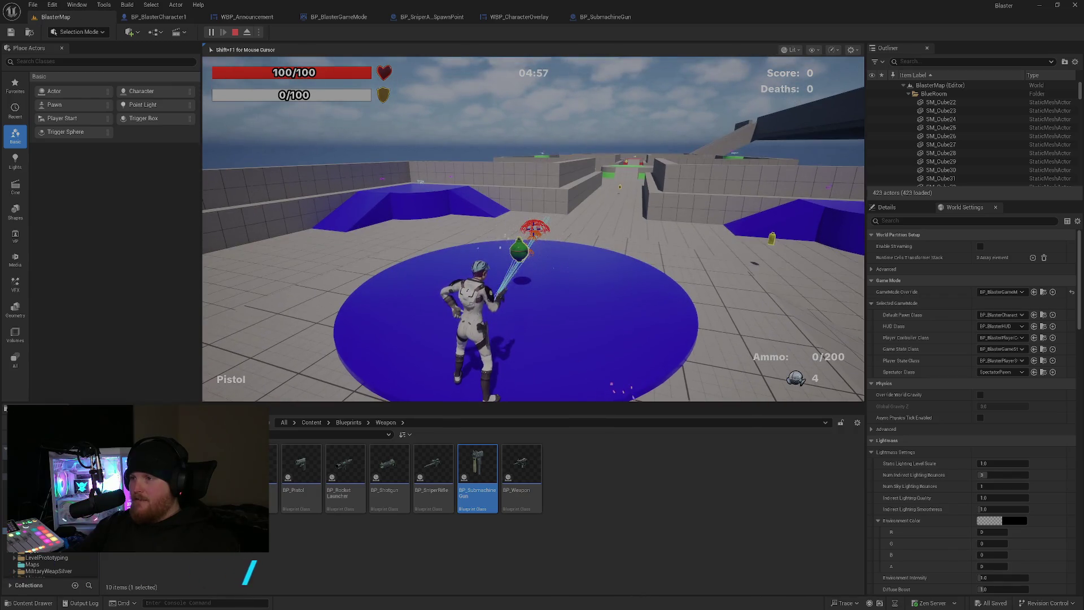
{"action": "left_click", "coordinate": [533, 229]}
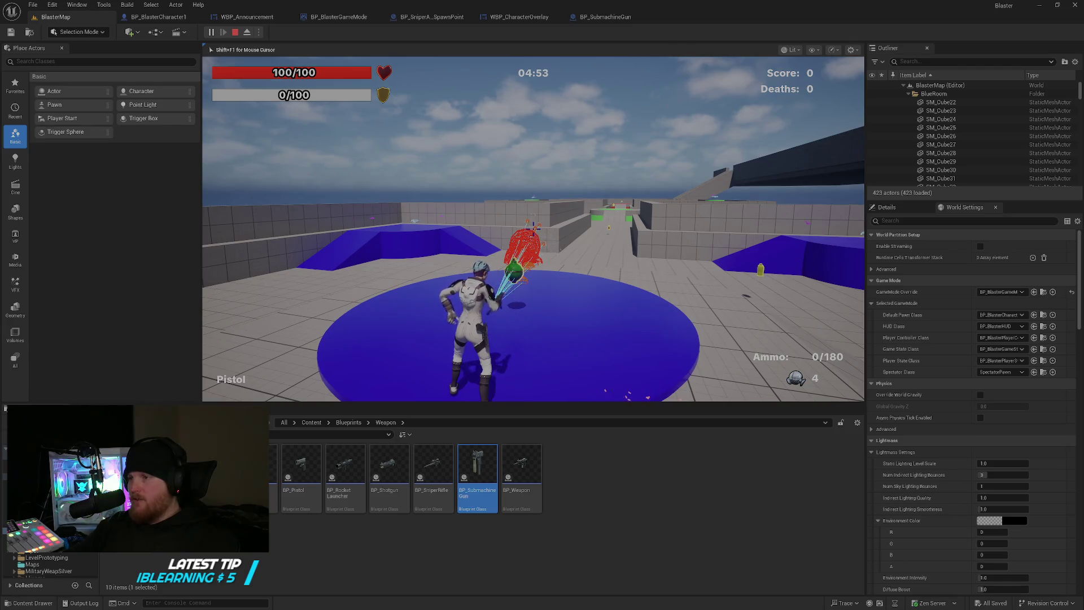
{"action": "key", "text": "r"}
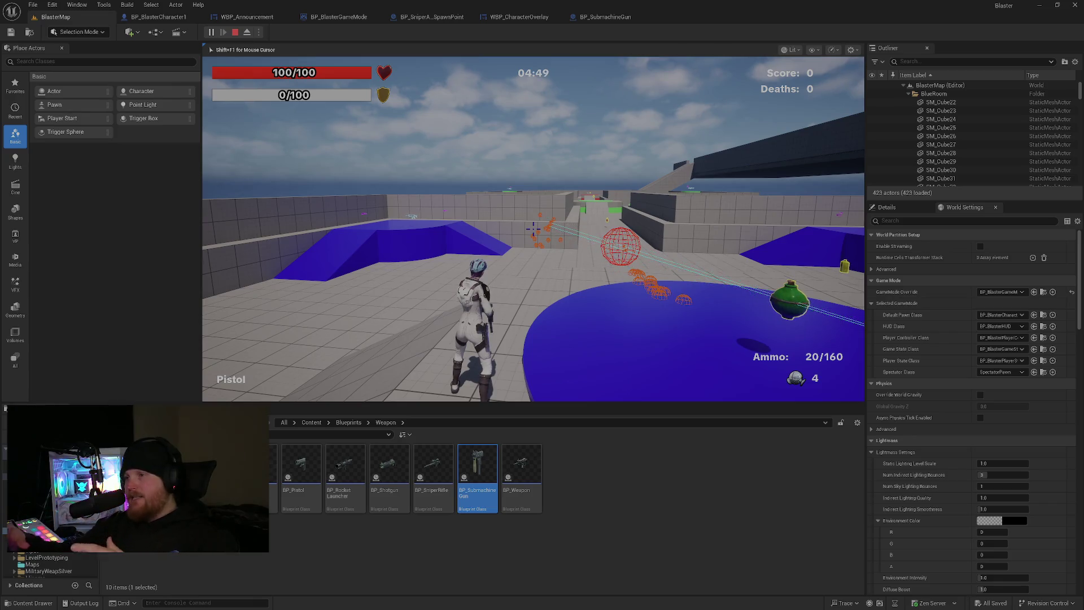
Run to the ramp platforms, pick up the assault rifle and fire it at the blue block.
{"action": "key", "text": "s"}
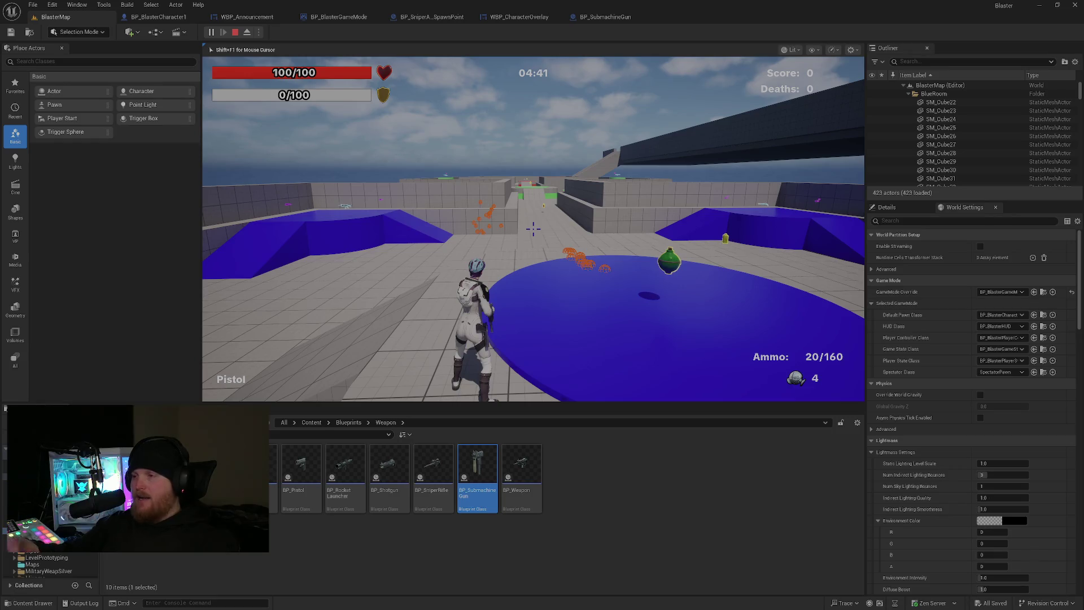
{"action": "key", "text": "w"}
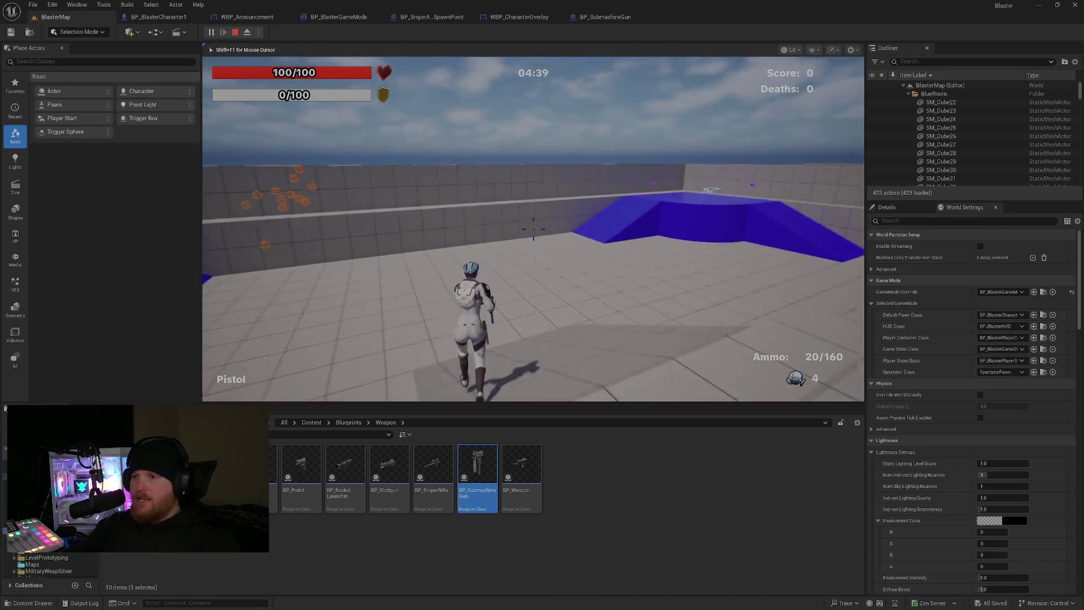
{"action": "key", "text": "w"}
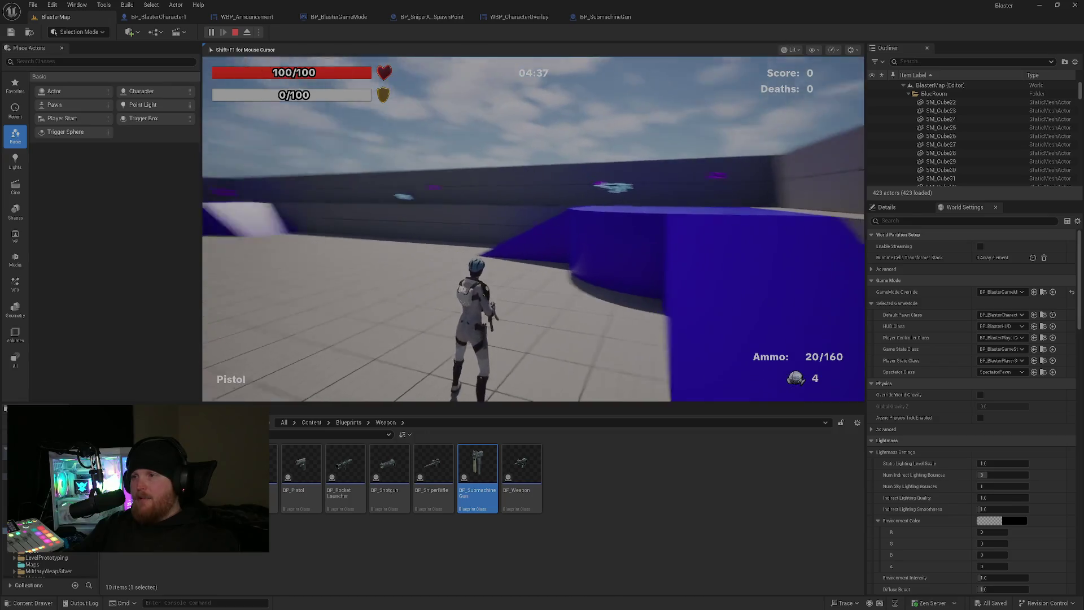
{"action": "key", "text": "w"}
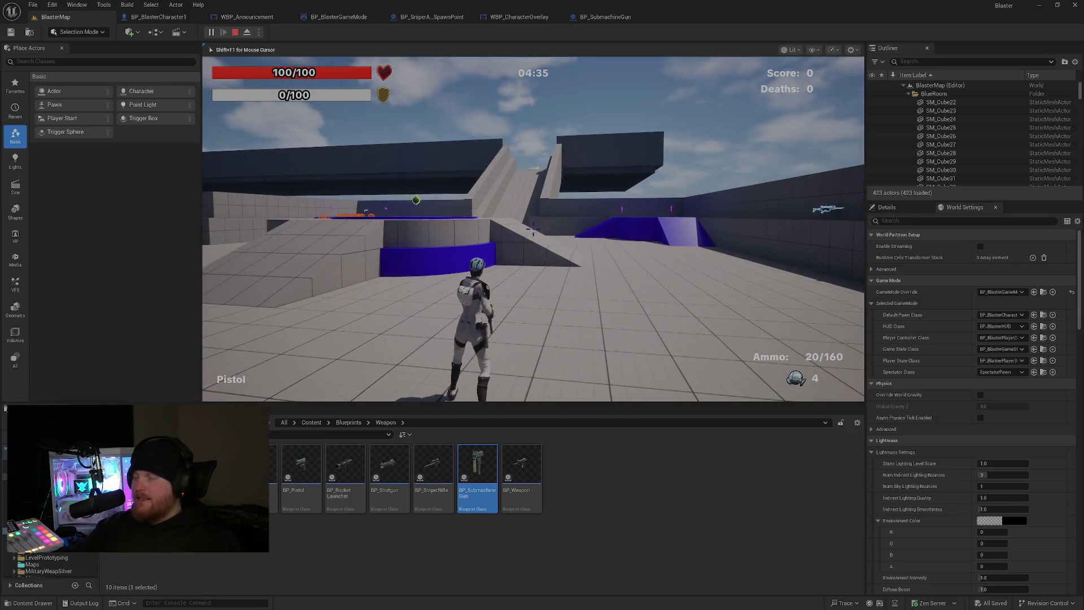
{"action": "key", "text": "w"}
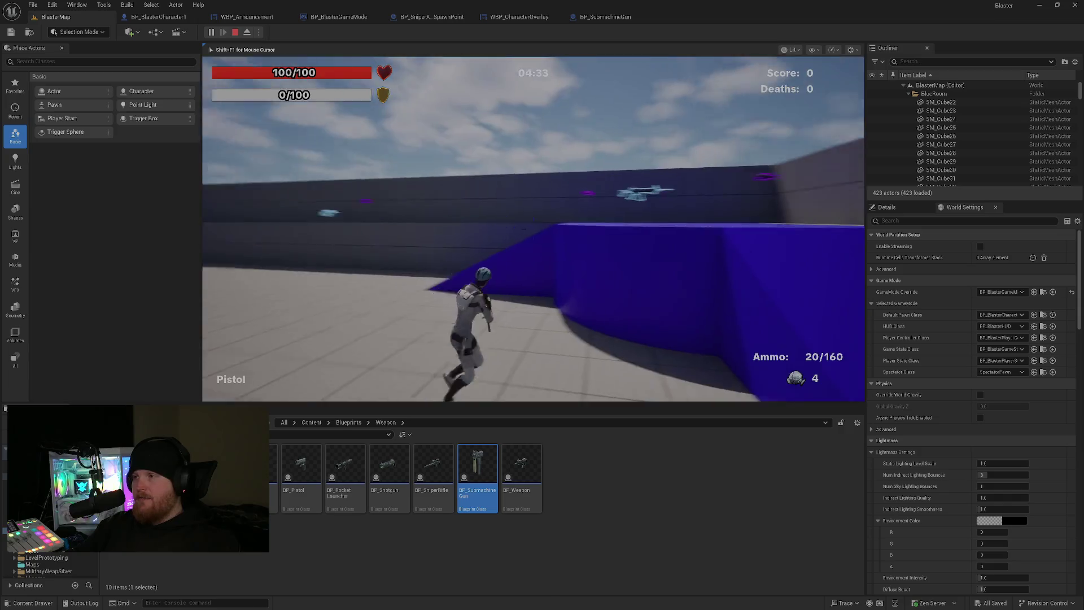
{"action": "key", "text": "e"}
{"action": "left_click", "coordinate": [534, 238]}
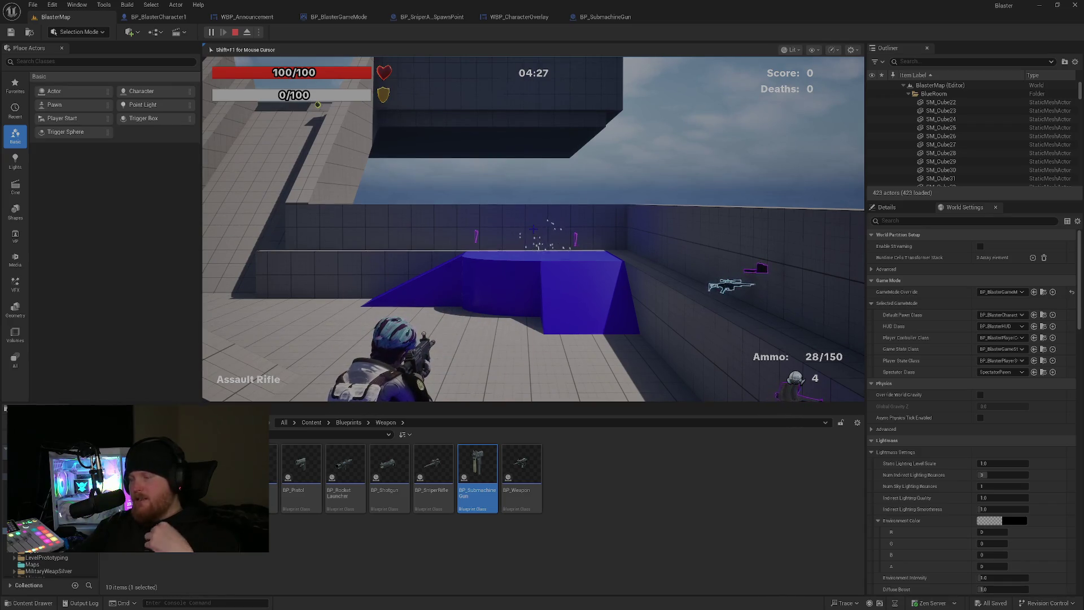
{"action": "left_click", "coordinate": [533, 237]}
{"action": "left_click", "coordinate": [534, 233]}
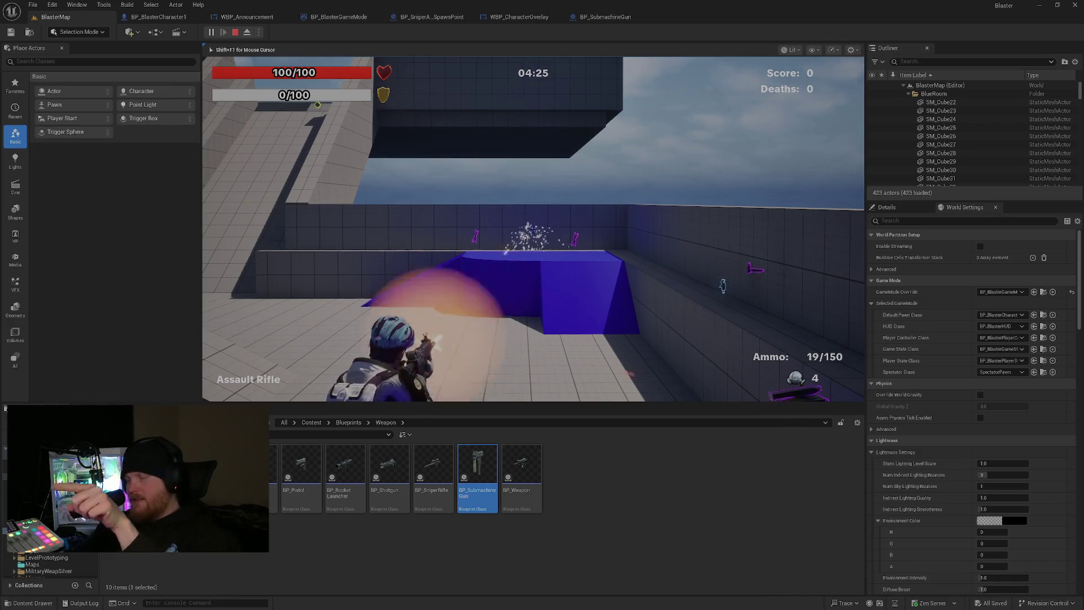
{"action": "right_click", "coordinate": [534, 233]}
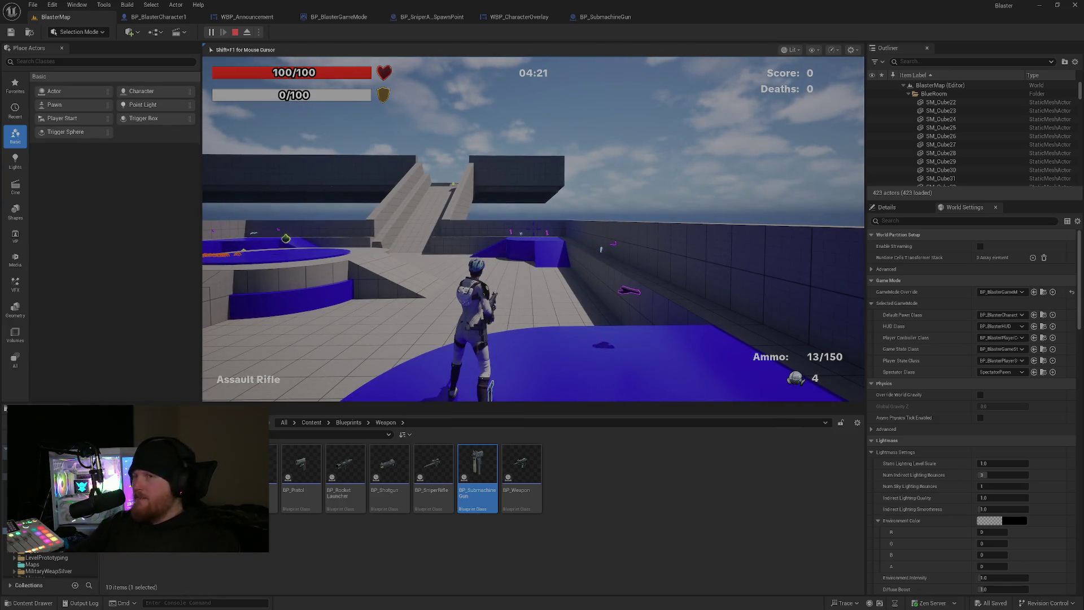
Switch to the Multiplayer testing notes and back, then start a fresh play session.
{"action": "key", "text": "shift+F1"}
{"action": "key", "text": "Escape"}
{"action": "key", "text": "alt+Tab"}
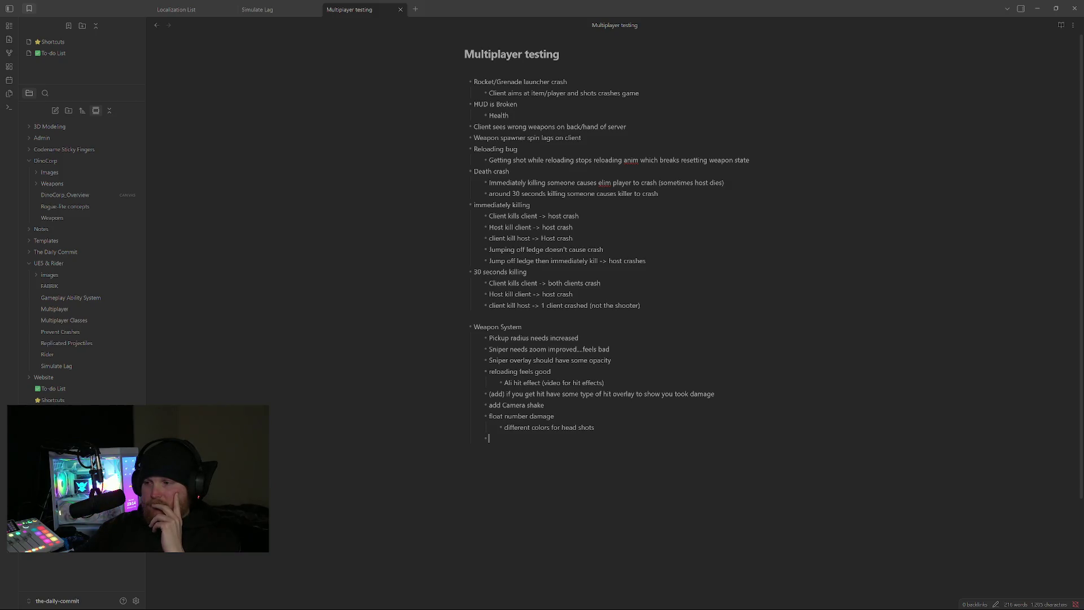
{"action": "key", "text": "alt+Tab"}
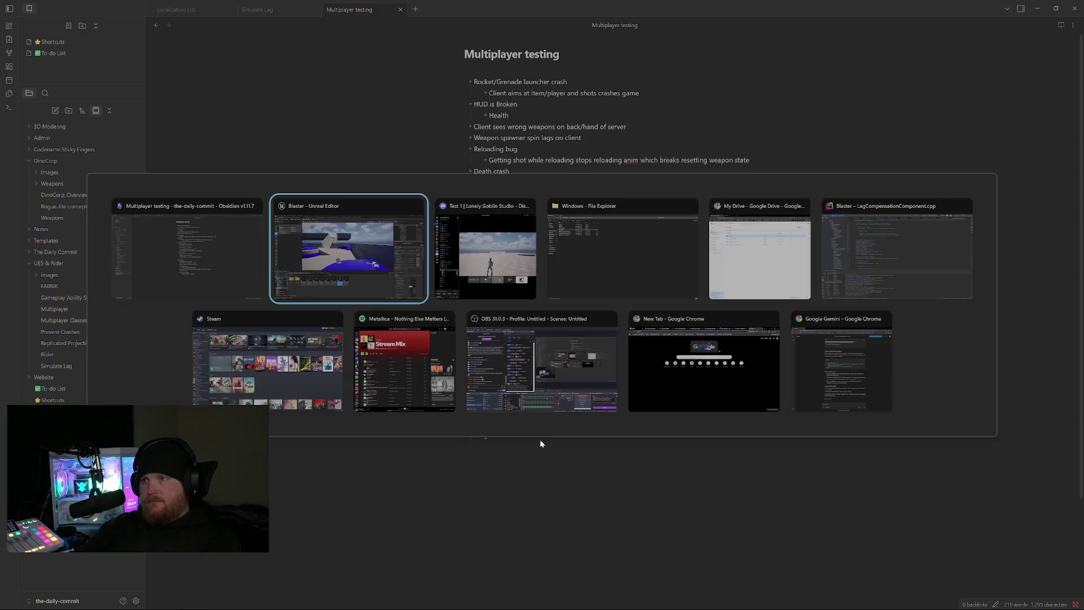
{"action": "key", "text": "alt+p"}
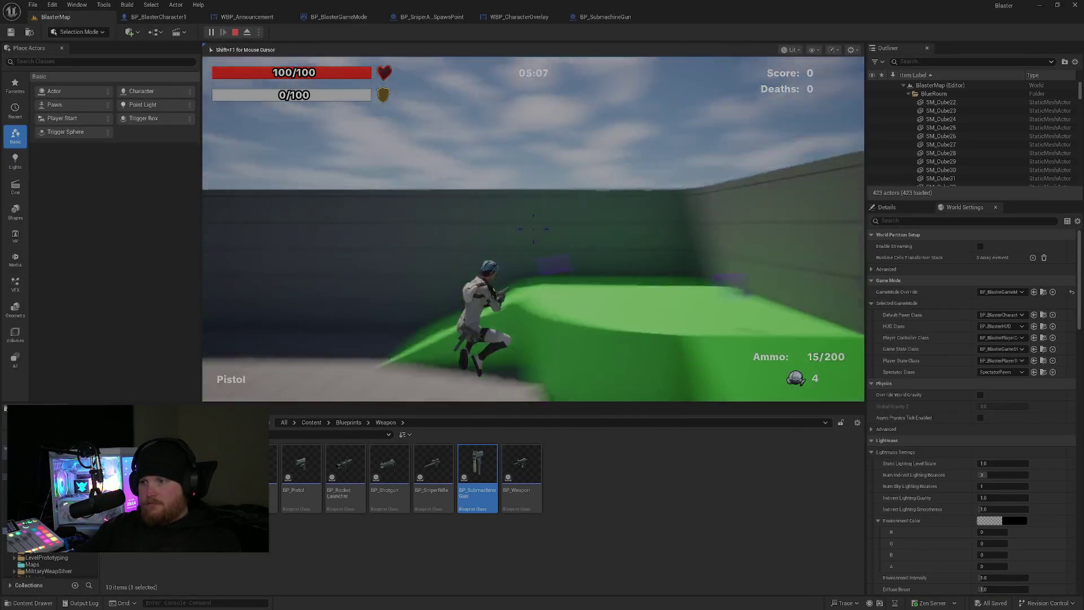
Run and jump repeatedly around BlasterMap to test movement, then stop the session.
{"action": "key", "text": "w"}
{"action": "key", "text": "space"}
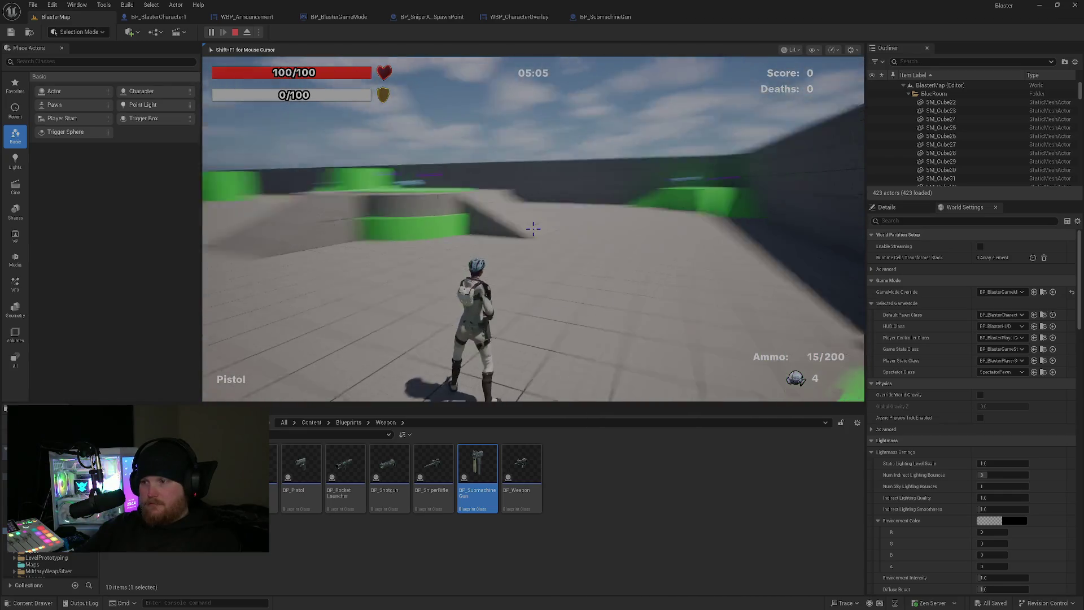
{"action": "key", "text": "space"}
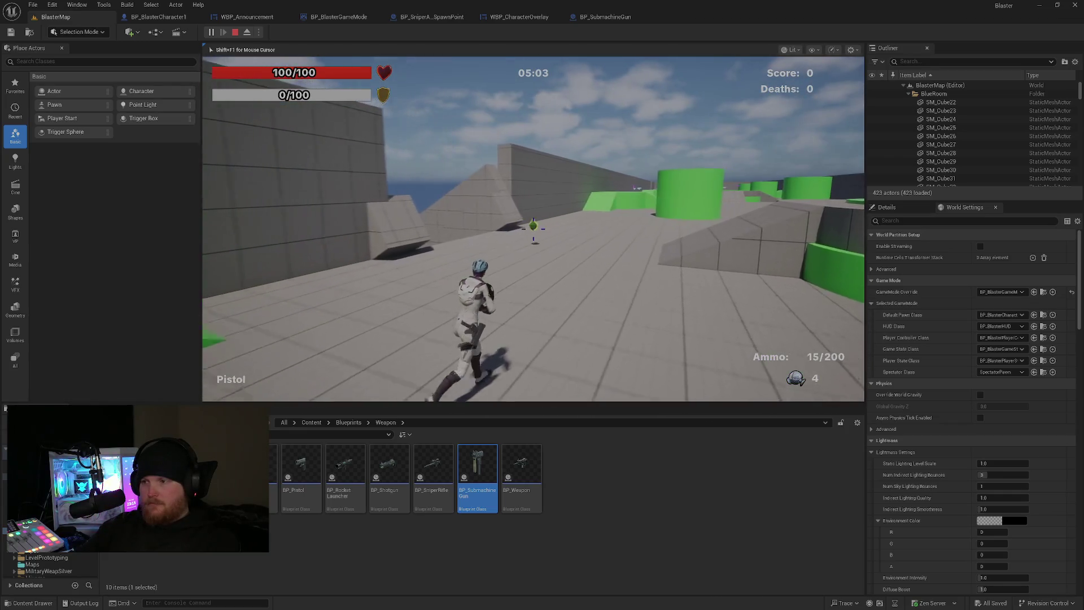
{"action": "key", "text": "space"}
{"action": "key", "text": "space"}
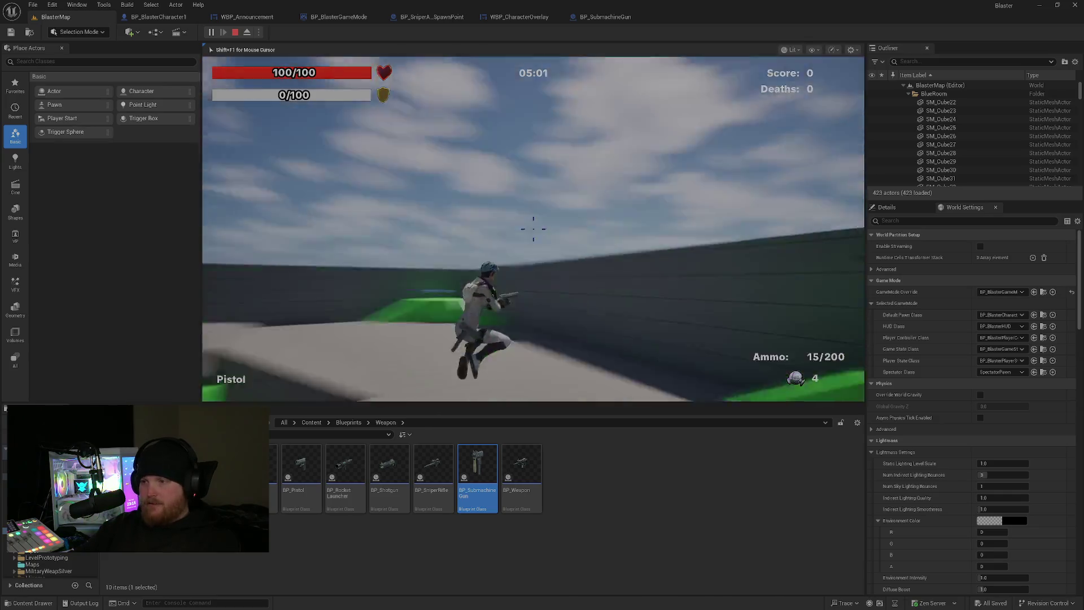
{"action": "key", "text": "space"}
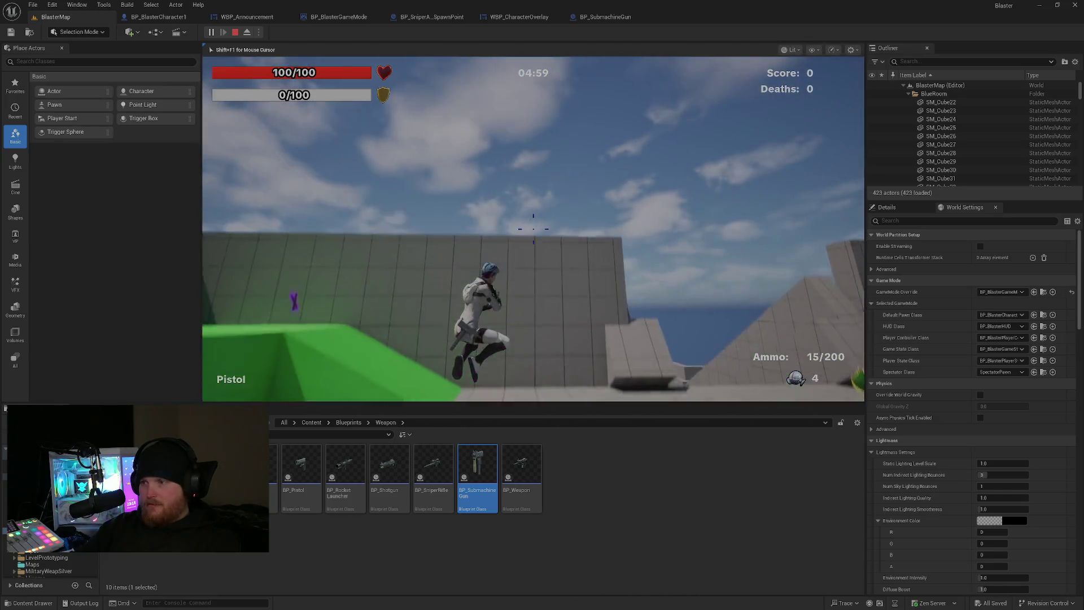
{"action": "key", "text": "space"}
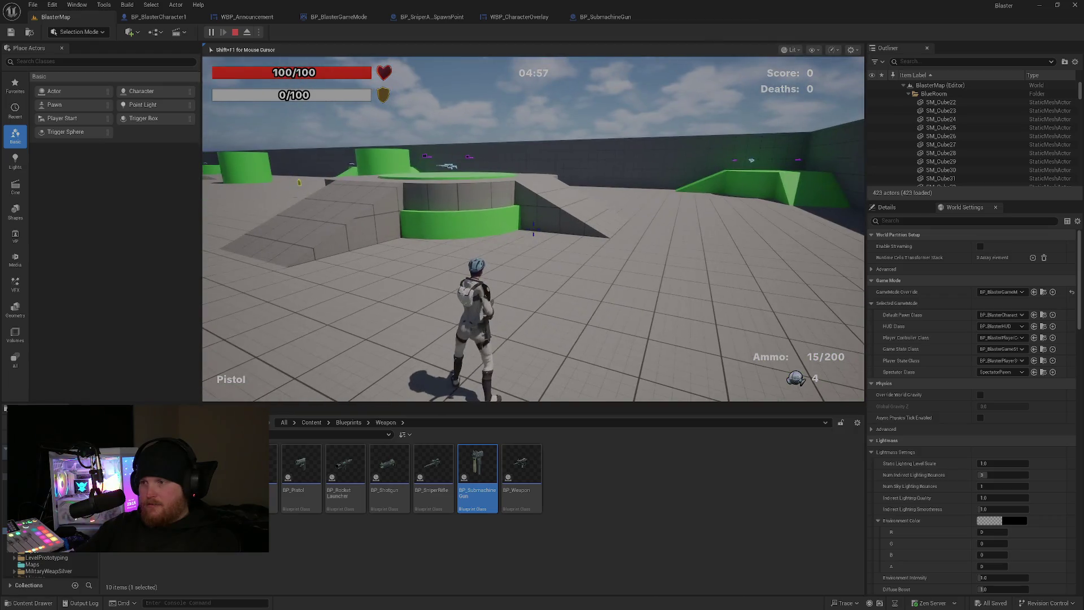
{"action": "key", "text": "space"}
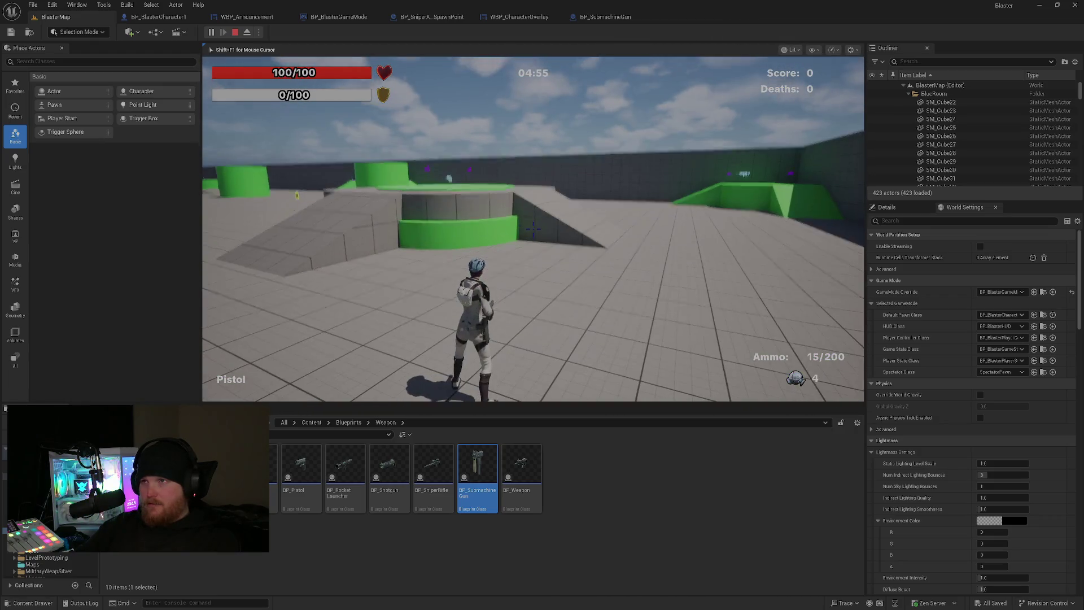
{"action": "key", "text": "Escape"}
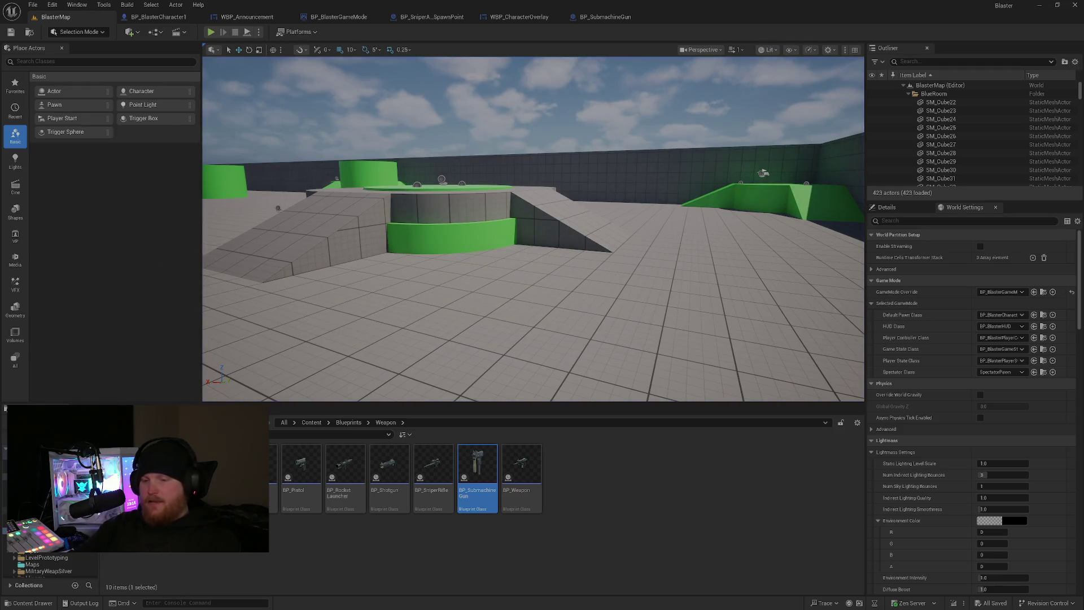
Start a Lobby playtest and run the character around the lobby floor with WASD.
{"action": "left_click", "coordinate": [51, 564]}
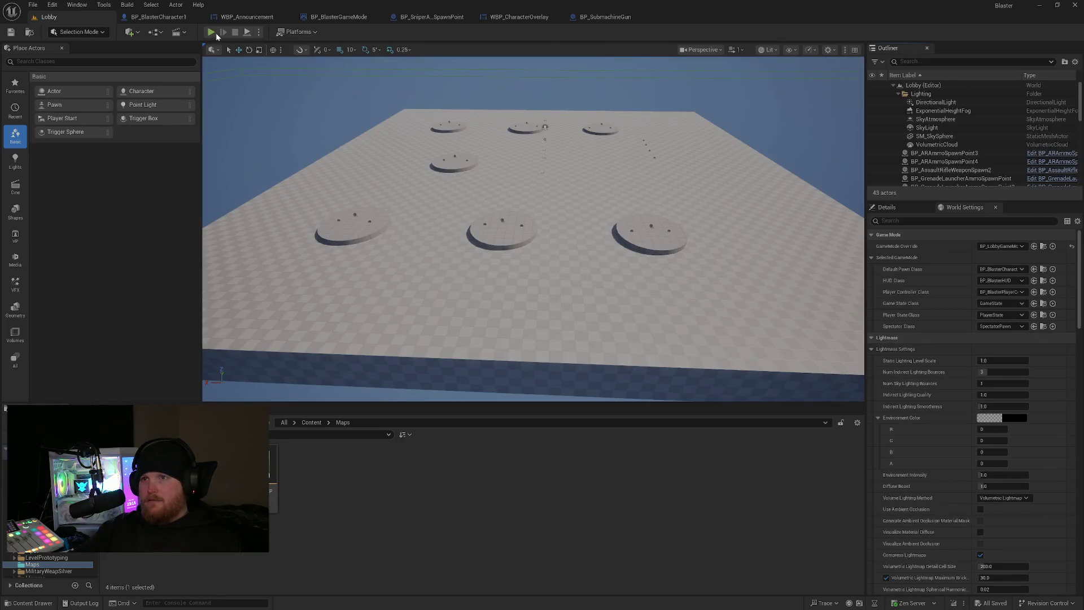
{"action": "left_click", "coordinate": [211, 32]}
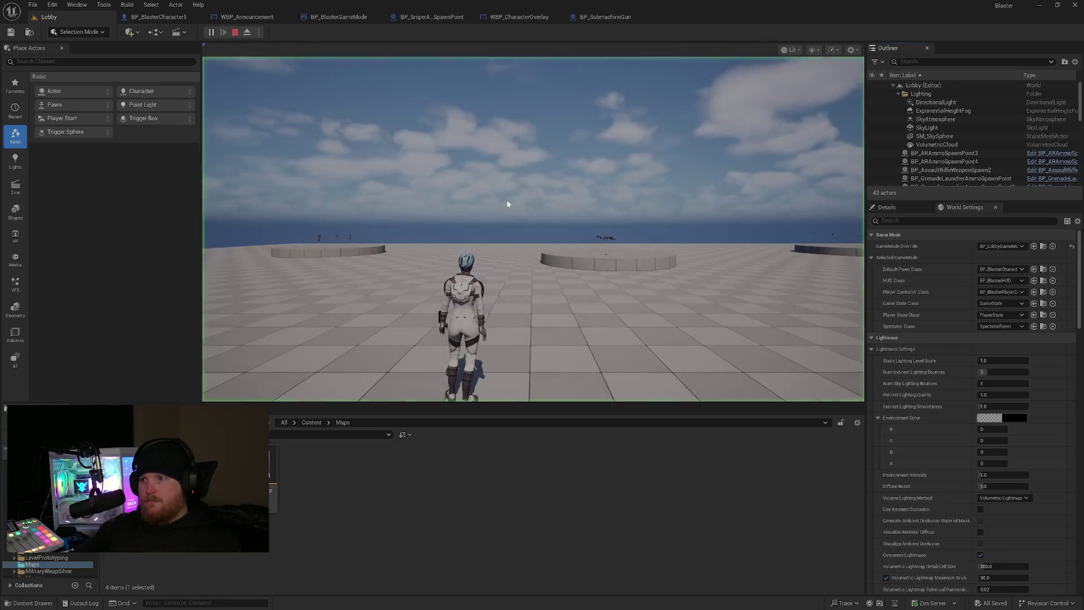
{"action": "key", "text": "w"}
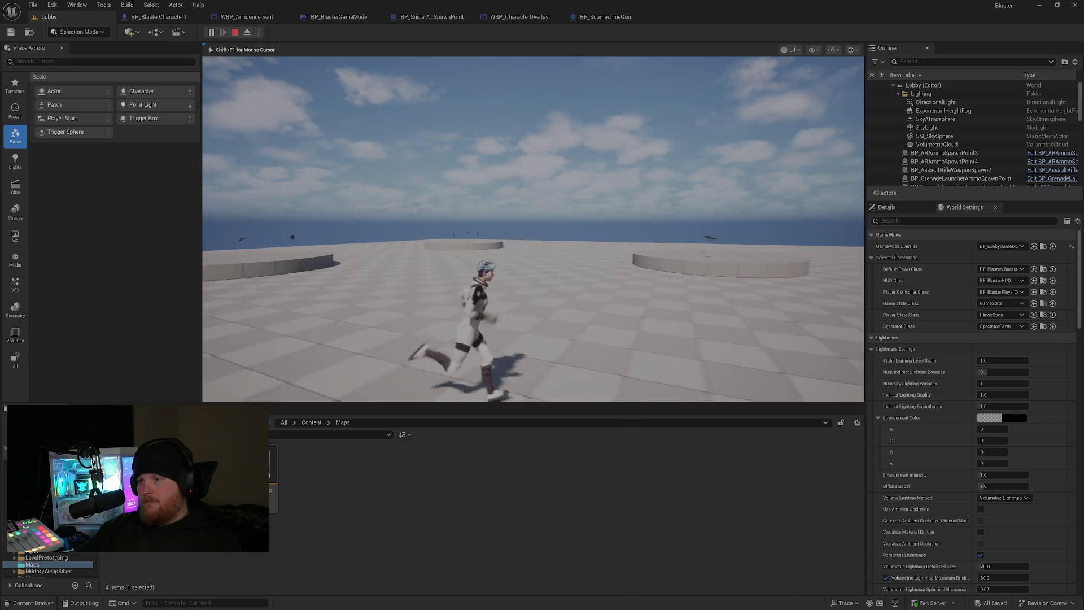
{"action": "key", "text": "d"}
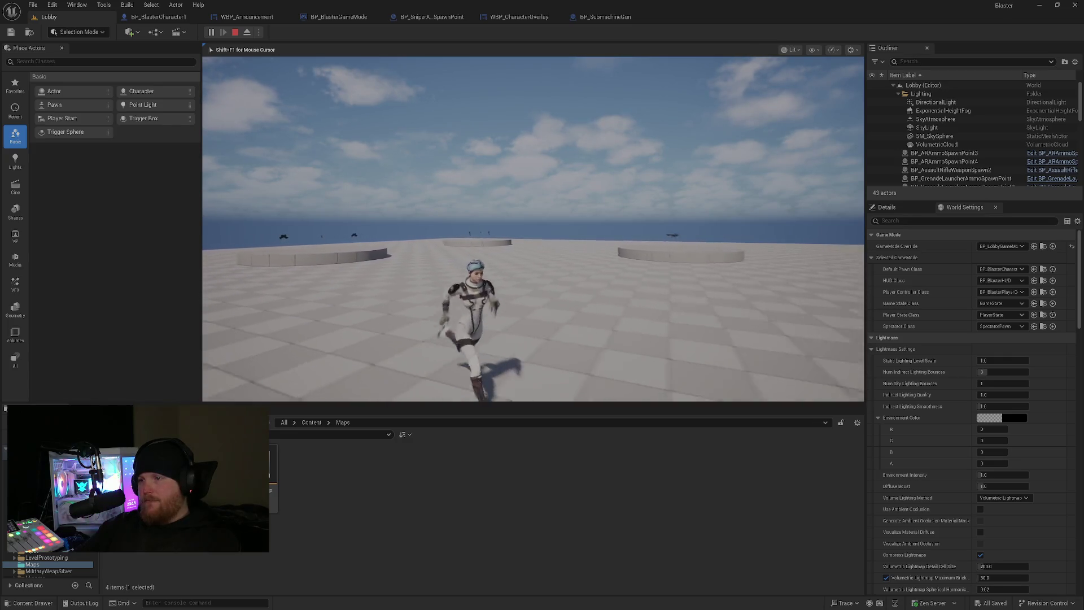
{"action": "key", "text": "w"}
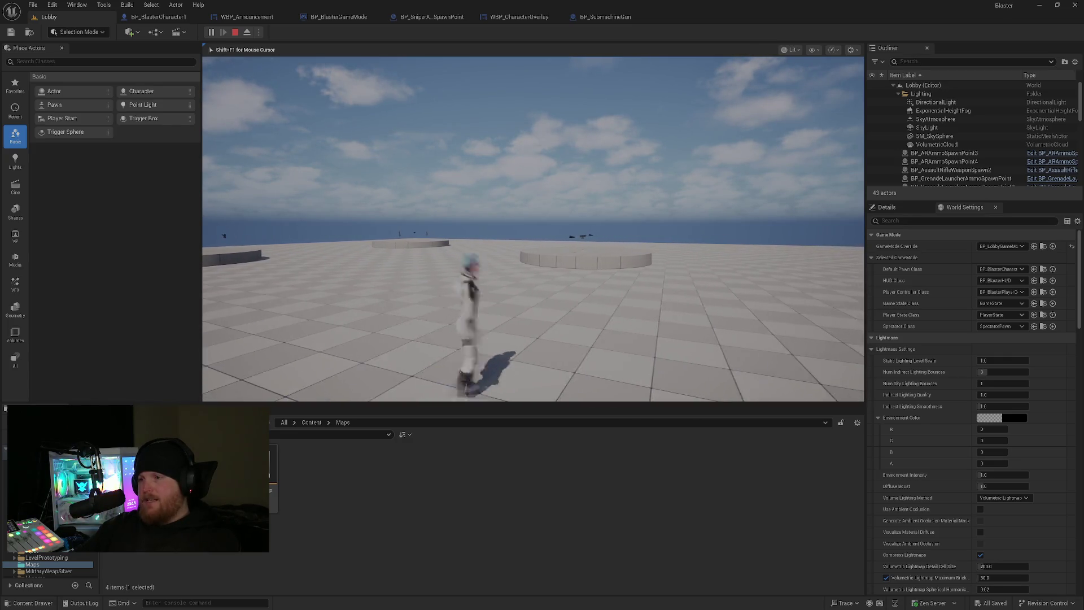
{"action": "key", "text": "w"}
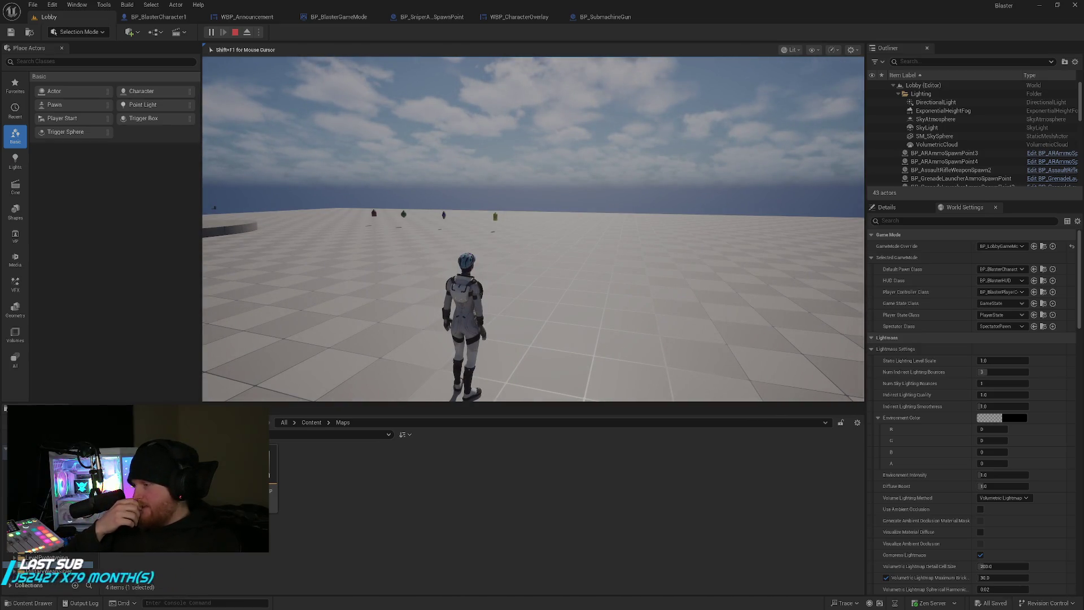
{"action": "key", "text": "w"}
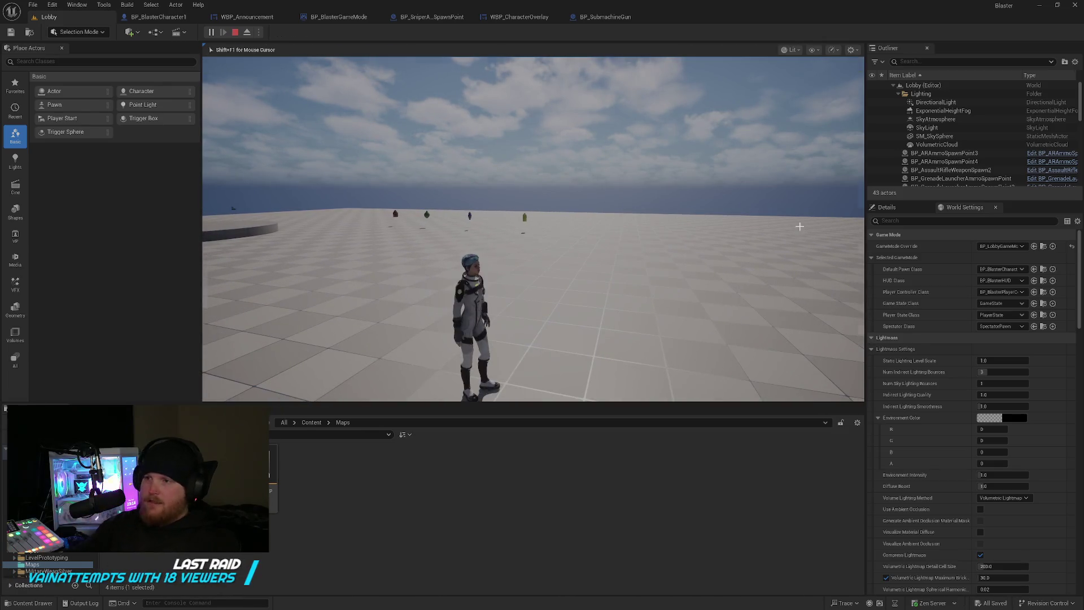
End the play session and switch back to the Multiplayer testing note in Obsidian.
{"action": "key", "text": "Escape"}
{"action": "key", "text": "alt+Tab"}
{"action": "left_click", "coordinate": [377, 268]}
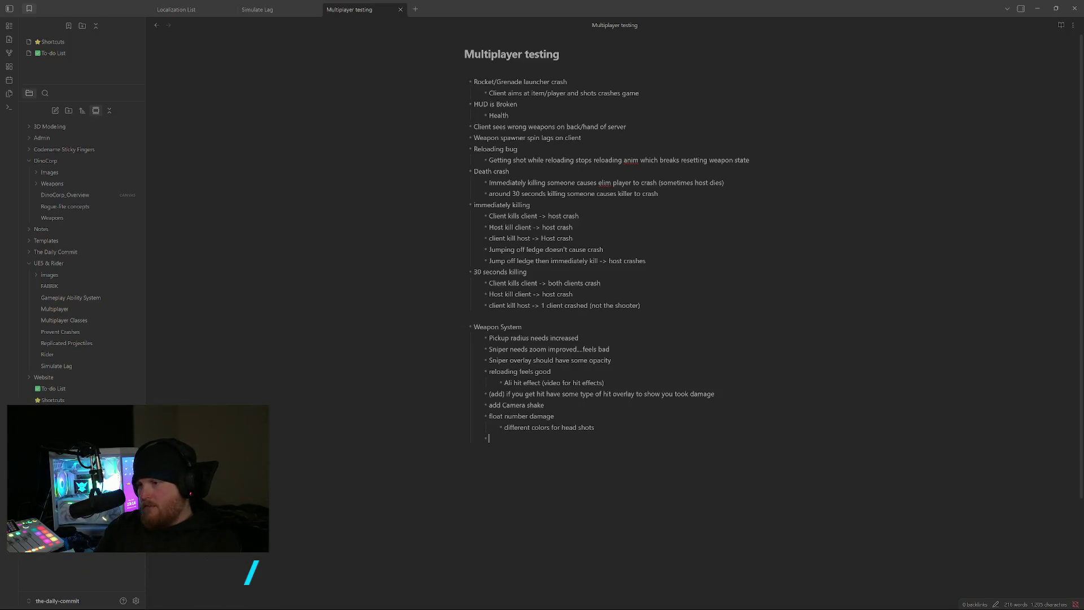
Add a top-level Movement section with the crouch equipped-vs-unequipped feedback bullet.
{"action": "key", "text": "shift+Tab"}
{"action": "type", "text": "Movement "}
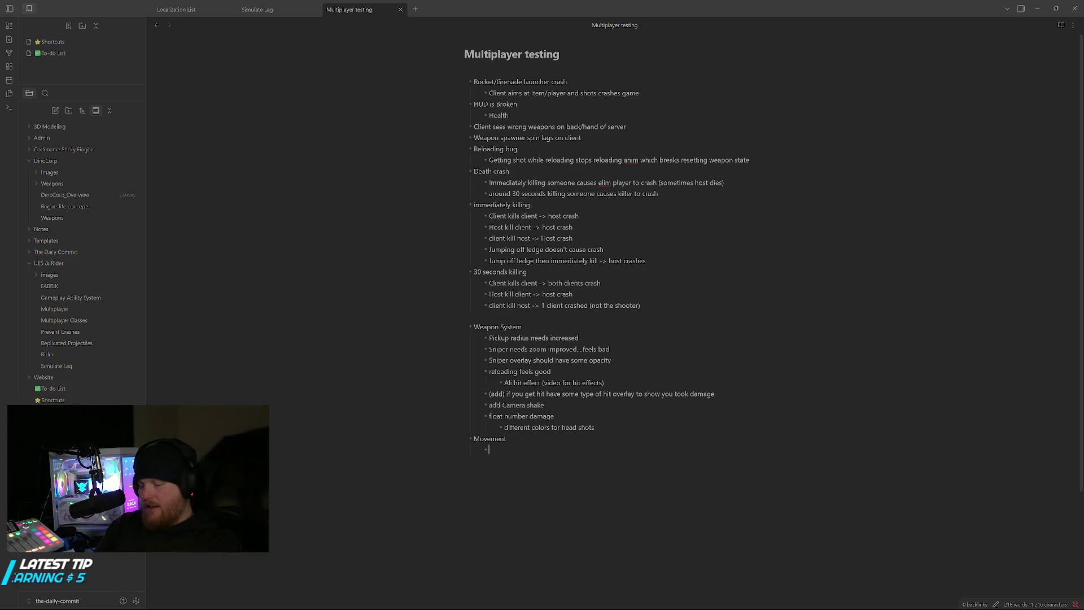
{"action": "type", "text": "crouch way different between equipped and unequipped....no likey"}
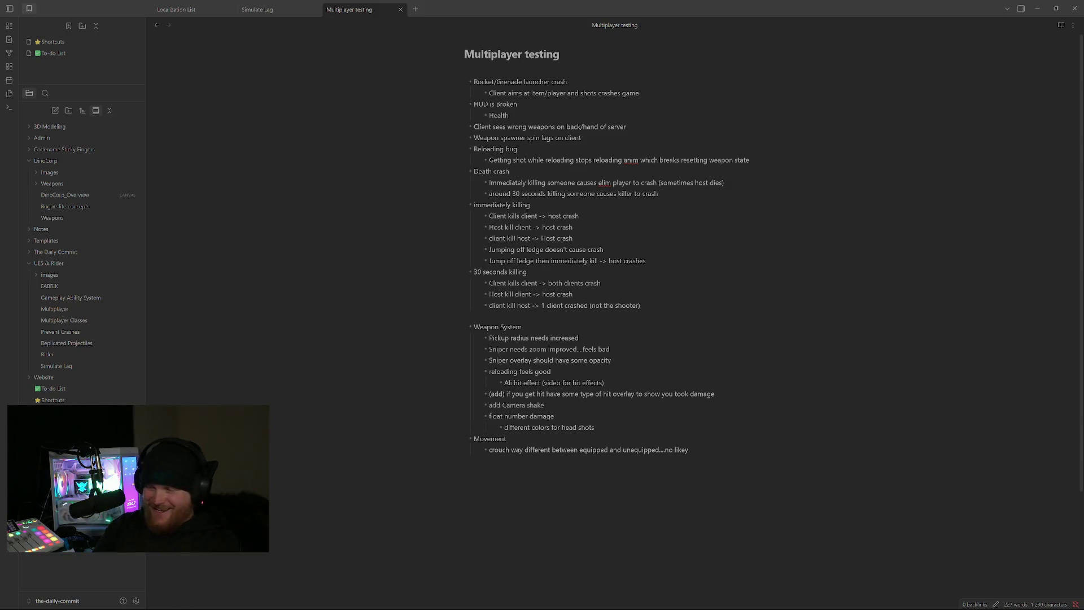
{"action": "key", "text": "Return"}
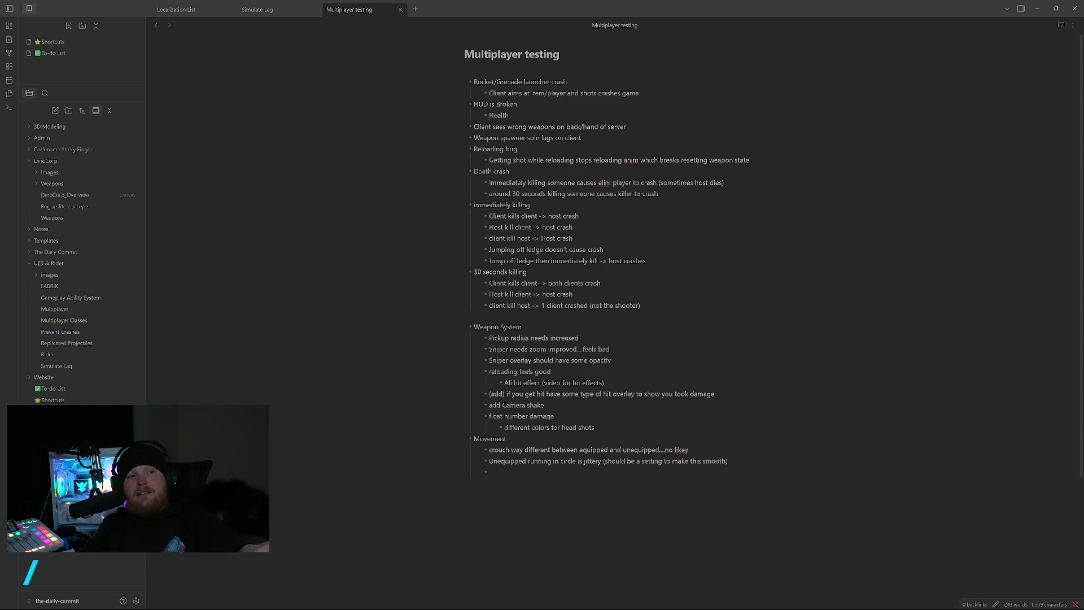
Switch from the testing note back to Unreal Editor.
{"action": "key", "text": "alt+Tab"}
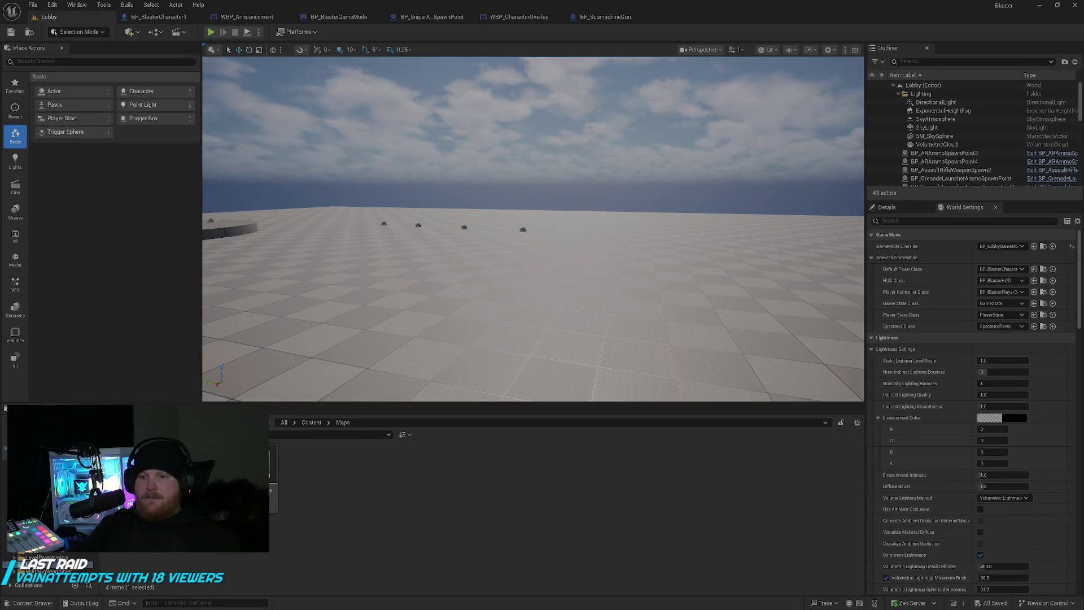
Open BlasterMap, start a playtest, reload and climb onto the red platform.
{"action": "double_click", "coordinate": [185, 450]}
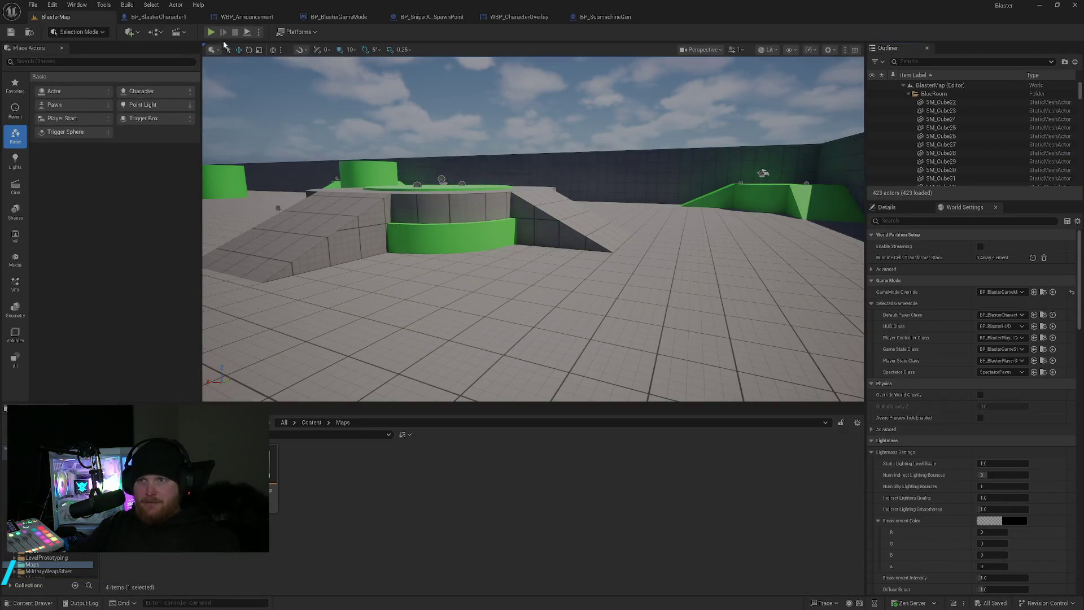
{"action": "left_click", "coordinate": [212, 31]}
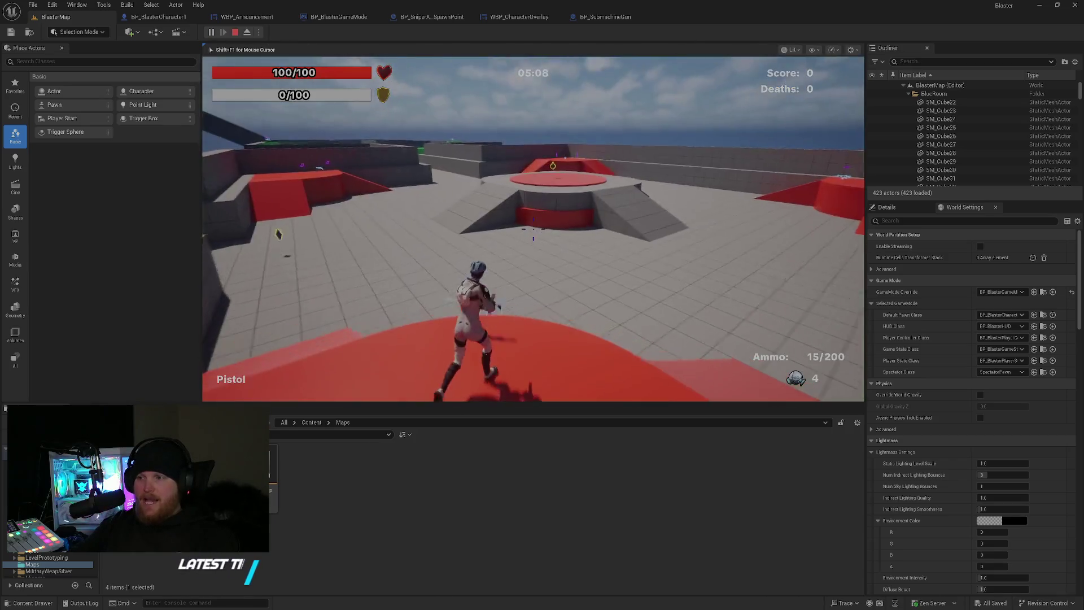
{"action": "key", "text": "r"}
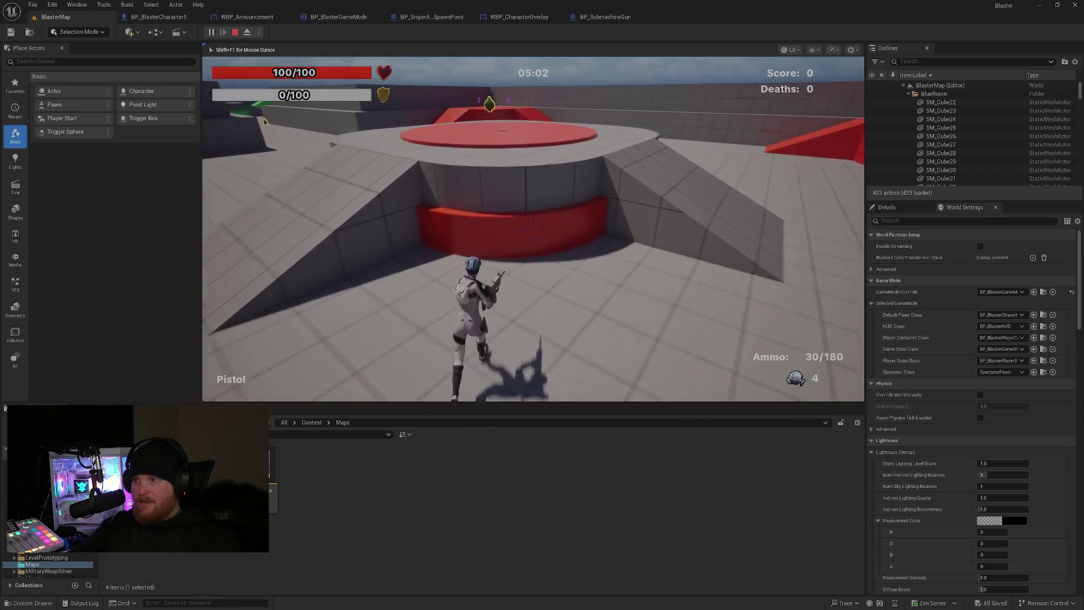
{"action": "key", "text": "space"}
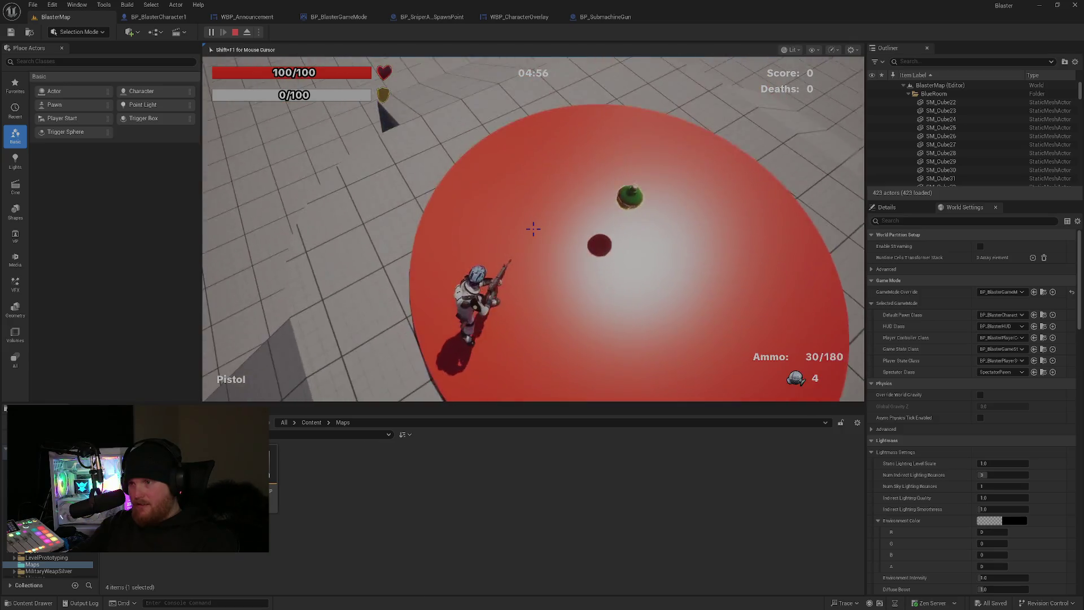
{"action": "key", "text": "a"}
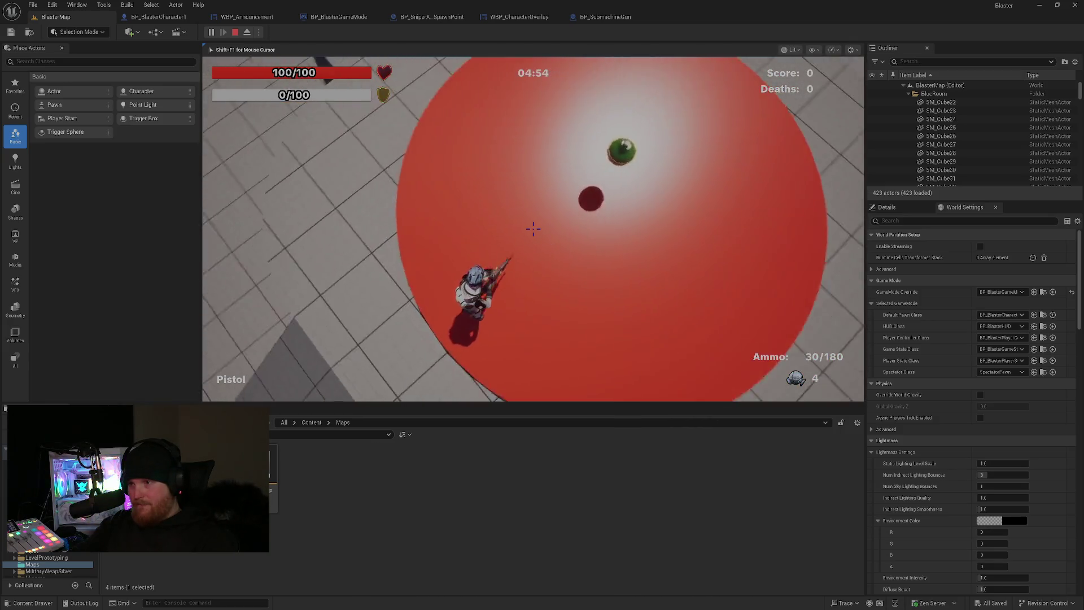
{"action": "key", "text": "w"}
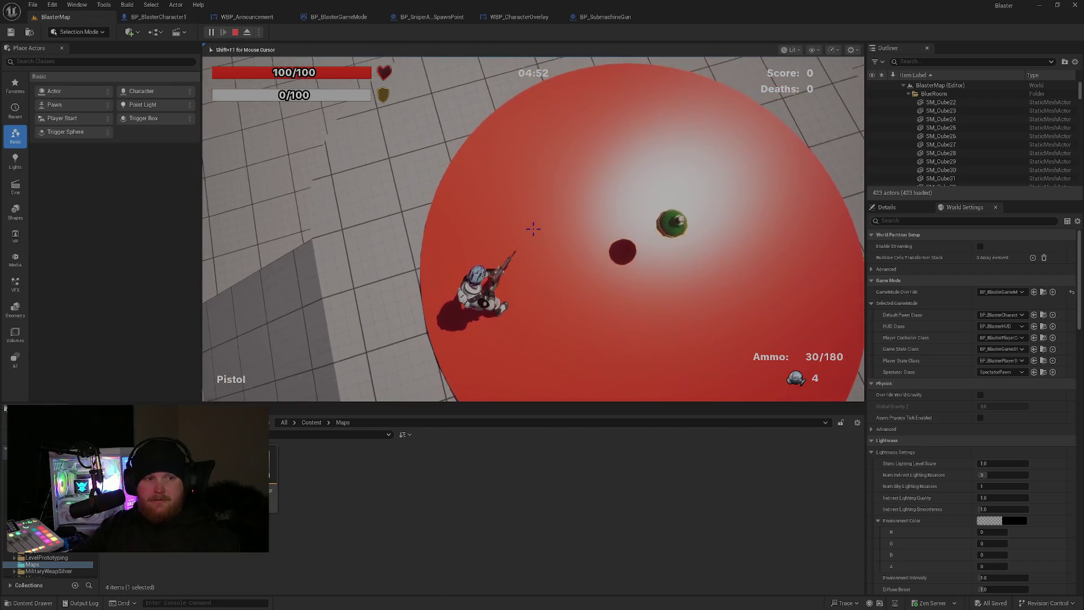
{"action": "key", "text": "s"}
{"action": "key", "text": "d"}
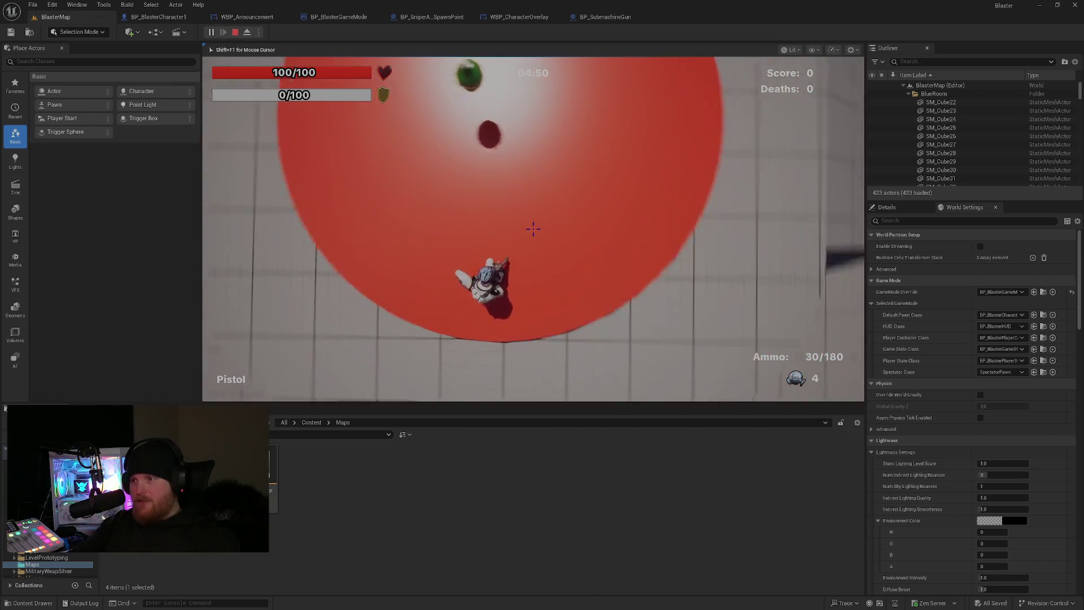
Run the character in circles on the platform and open floor to check for jittery movement.
{"action": "key", "text": "w"}
{"action": "key", "text": "a"}
{"action": "key", "text": "w"}
{"action": "key", "text": "s"}
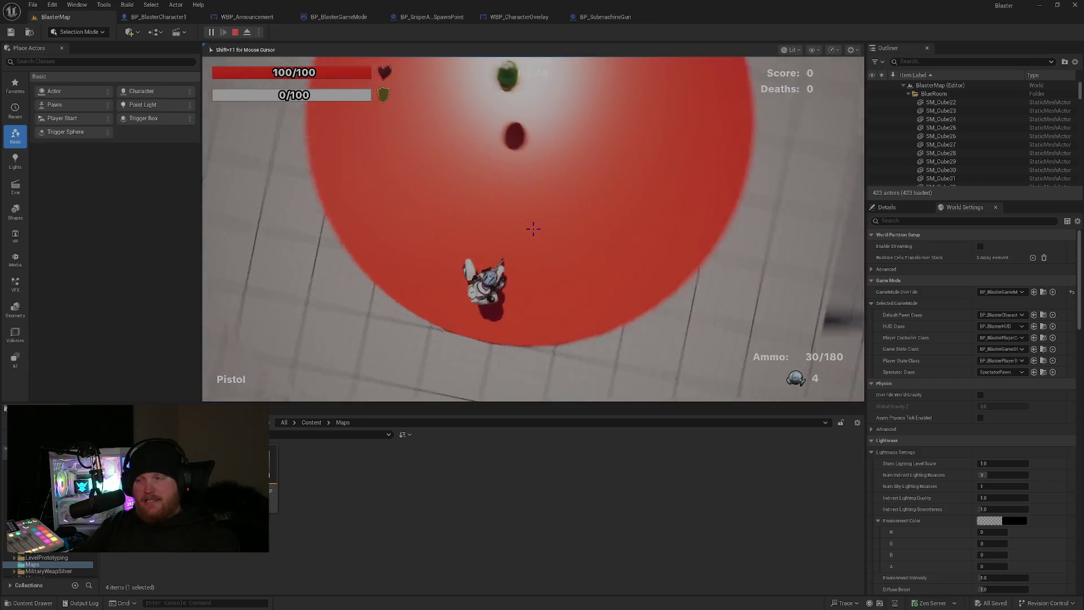
{"action": "key", "text": "w"}
{"action": "key", "text": "w"}
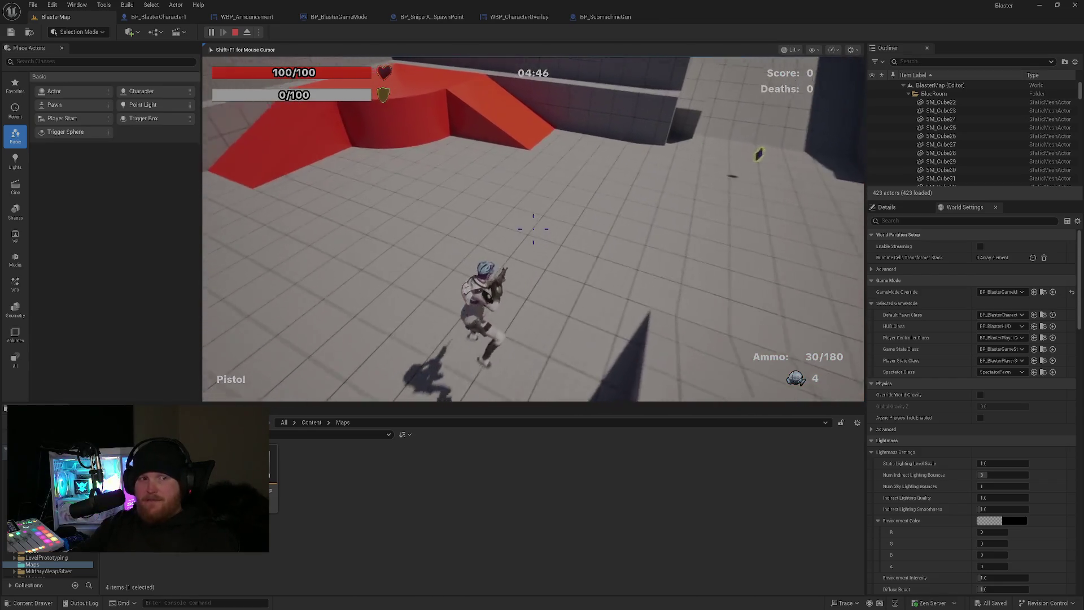
{"action": "key", "text": "s"}
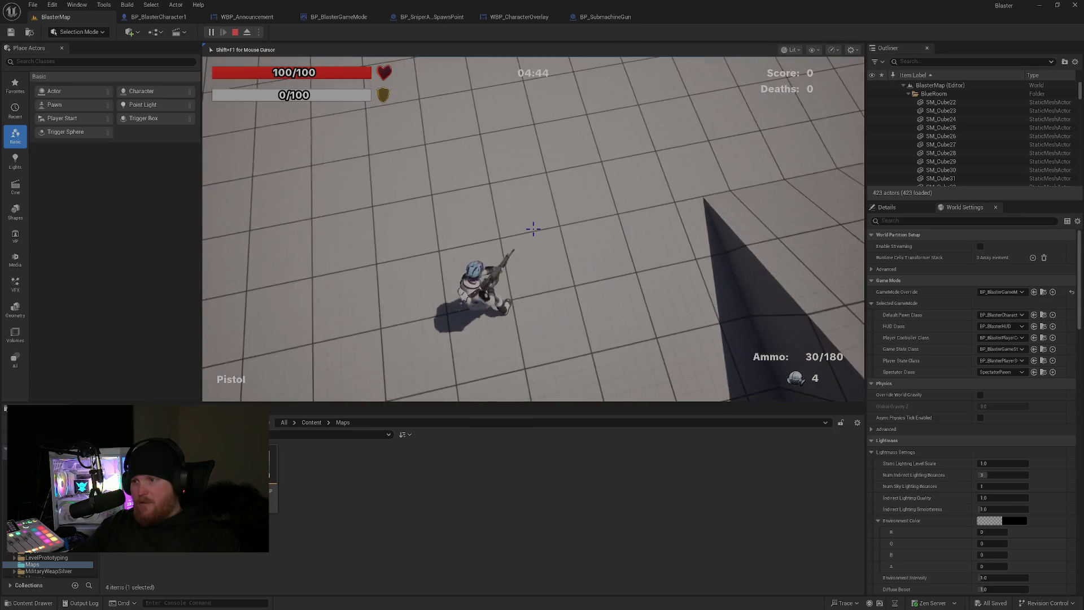
{"action": "key", "text": "w"}
{"action": "key", "text": "w"}
{"action": "key", "text": "s"}
{"action": "key", "text": "w"}
{"action": "key", "text": "w"}
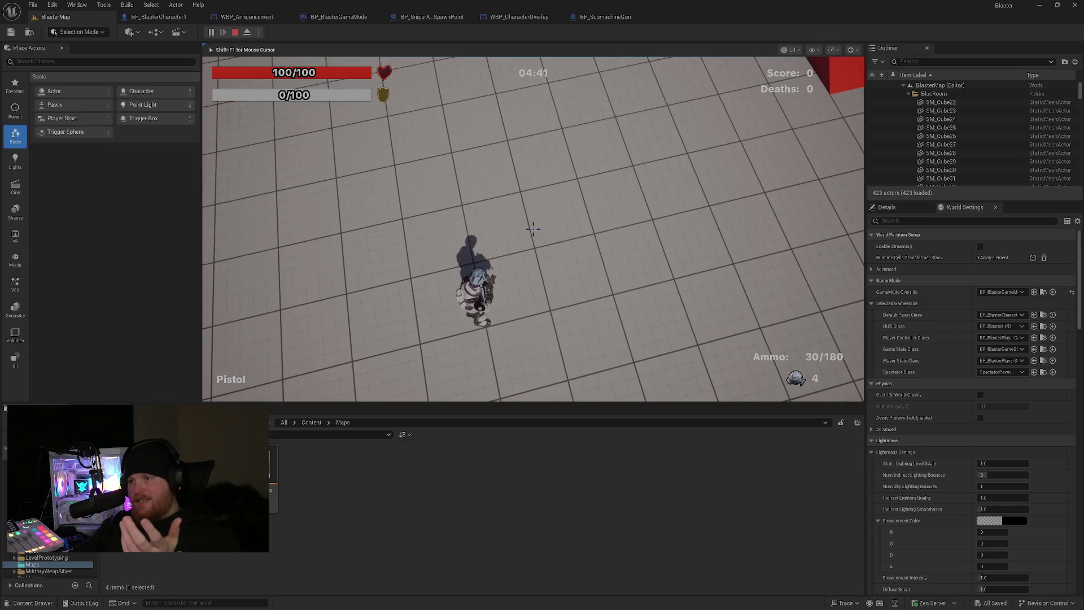
{"action": "key", "text": "w"}
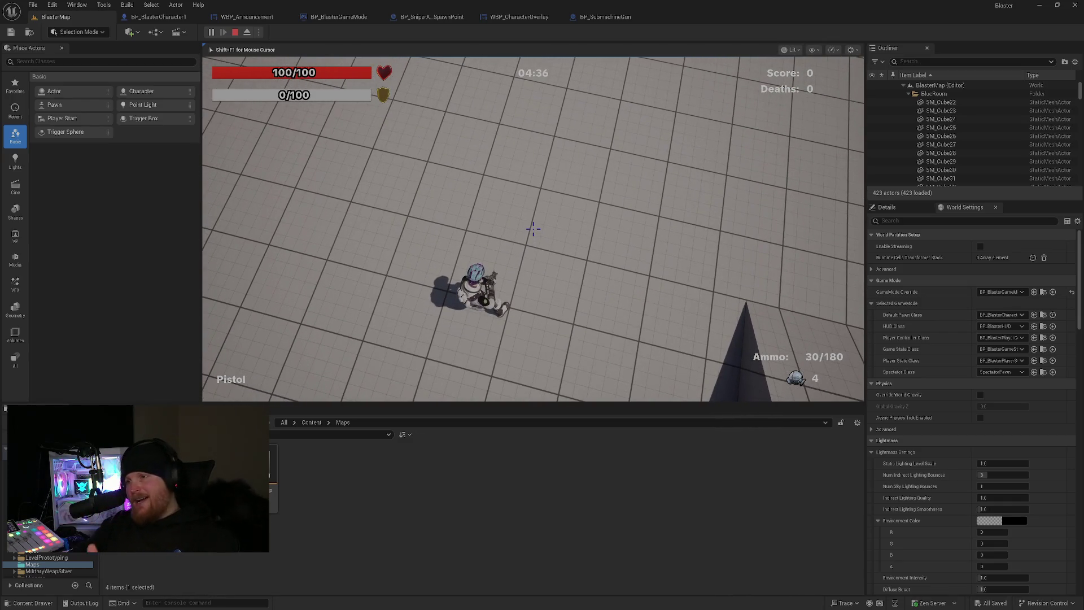
{"action": "key", "text": "w"}
{"action": "key", "text": "w"}
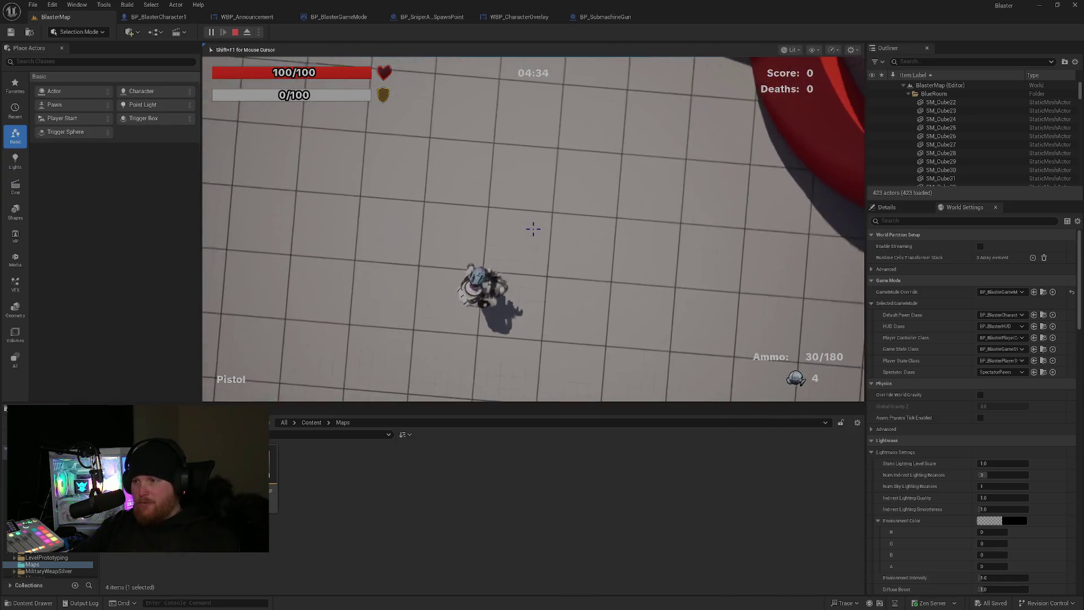
{"action": "key", "text": "w"}
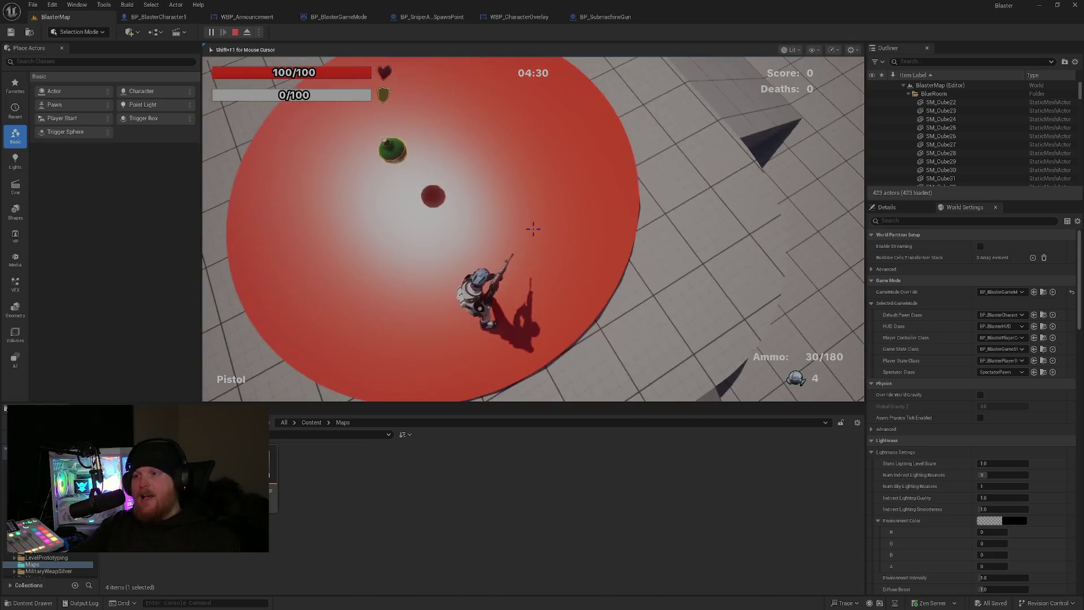
Stop the play session and return to the Multiplayer testing note.
{"action": "key", "text": "Escape"}
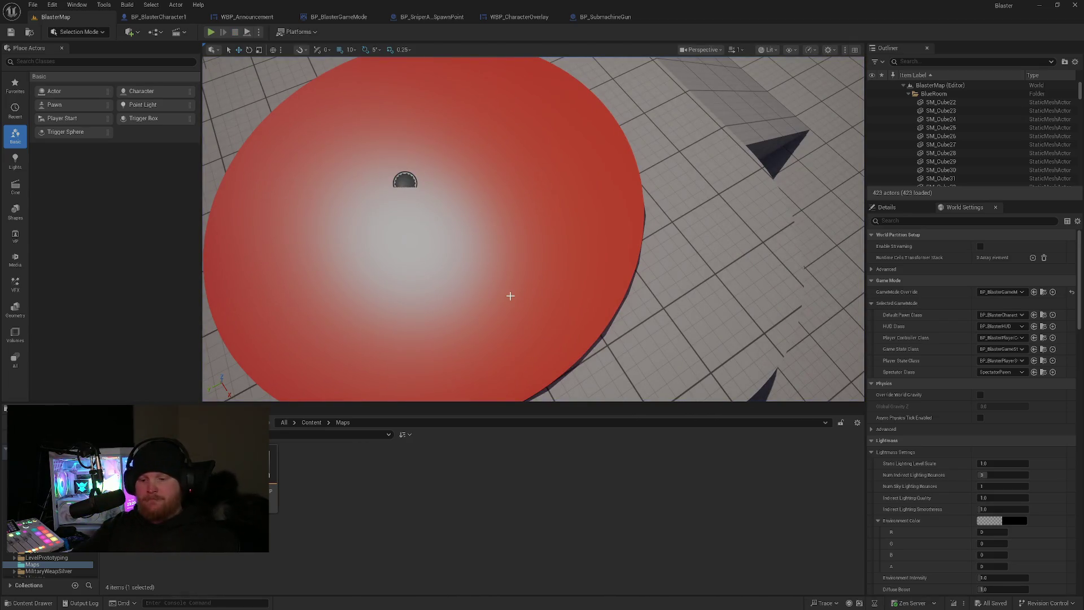
{"action": "key", "text": "alt+Tab"}
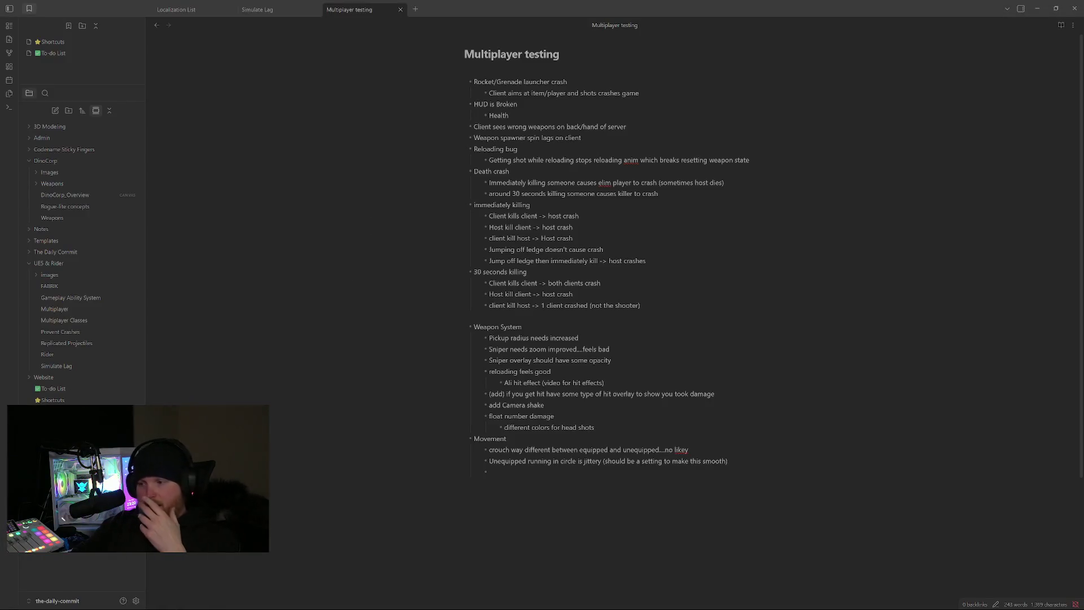
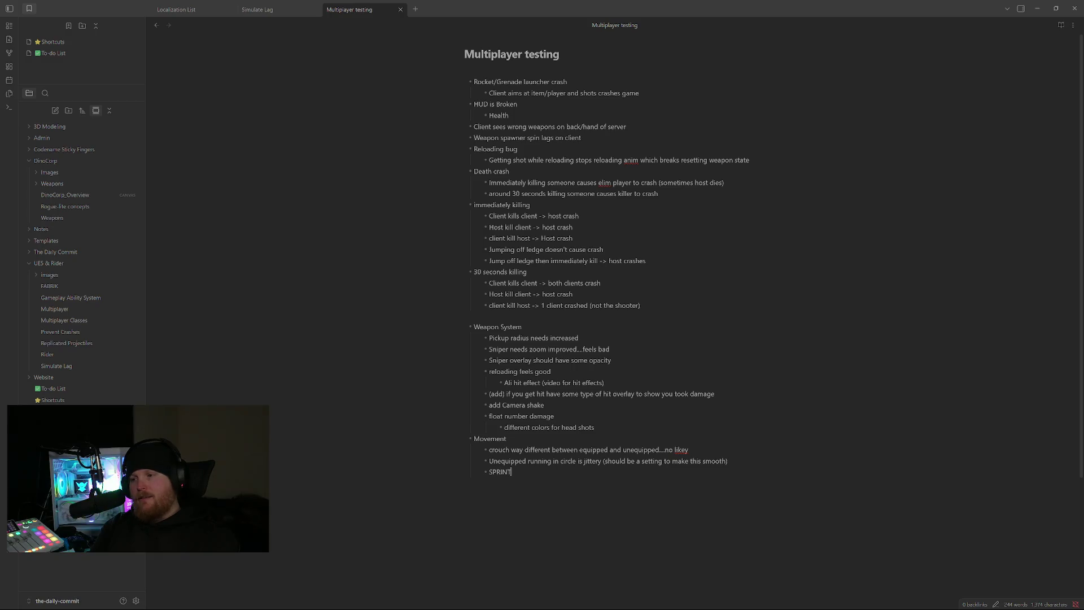
{"action": "type", "text": "!!!!!!!!!!!!!!!!!!!!!!"}
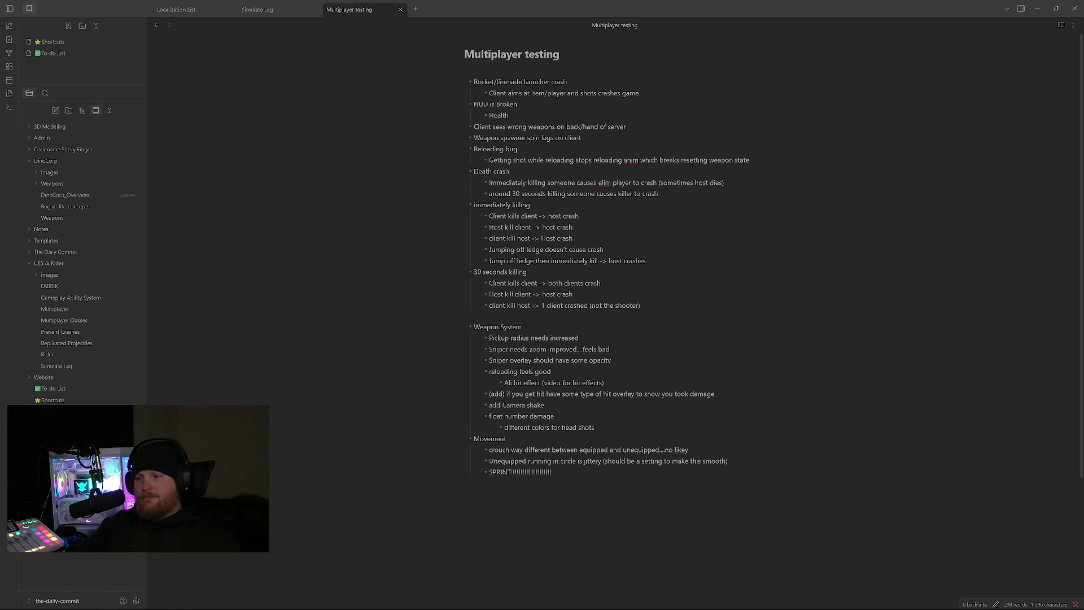
{"action": "type", "text": "ING"}
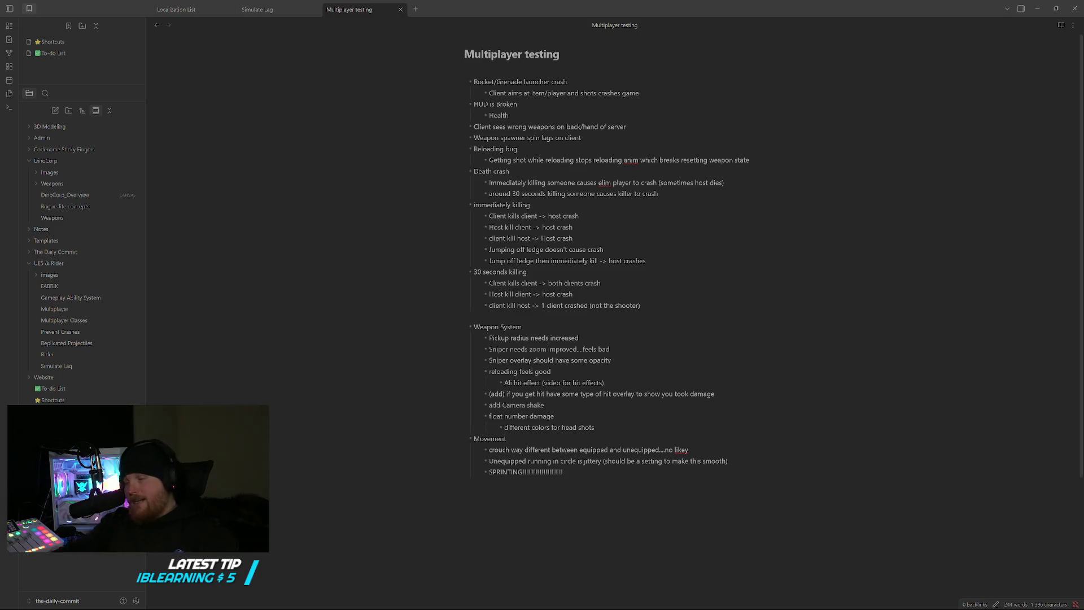
{"action": "scroll", "coordinate": [542, 305], "scroll_direction": "down", "scroll_amount": 3}
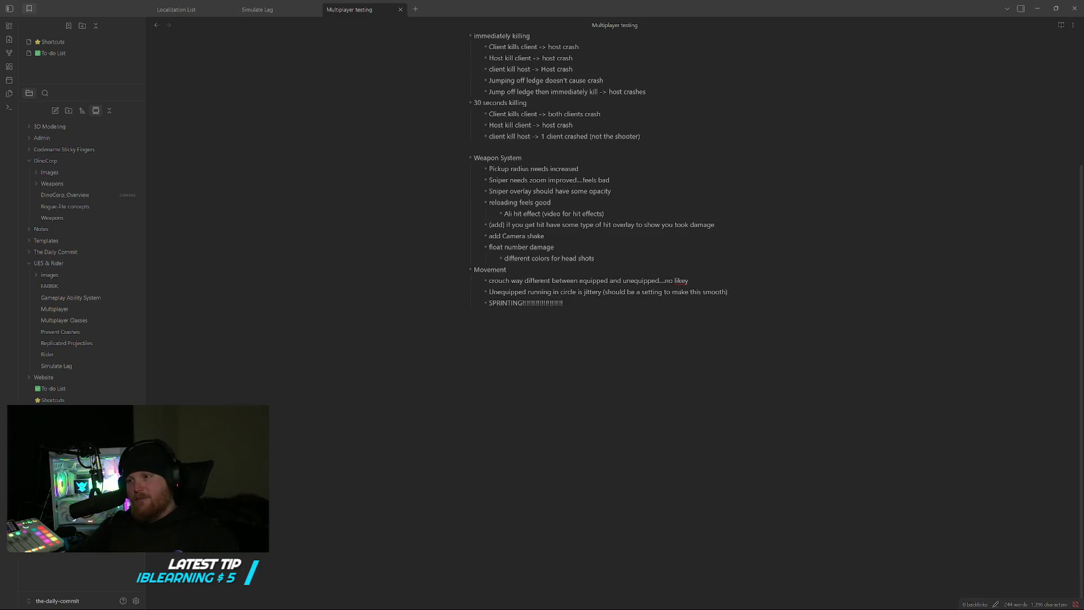
{"action": "double_click", "coordinate": [523, 303]}
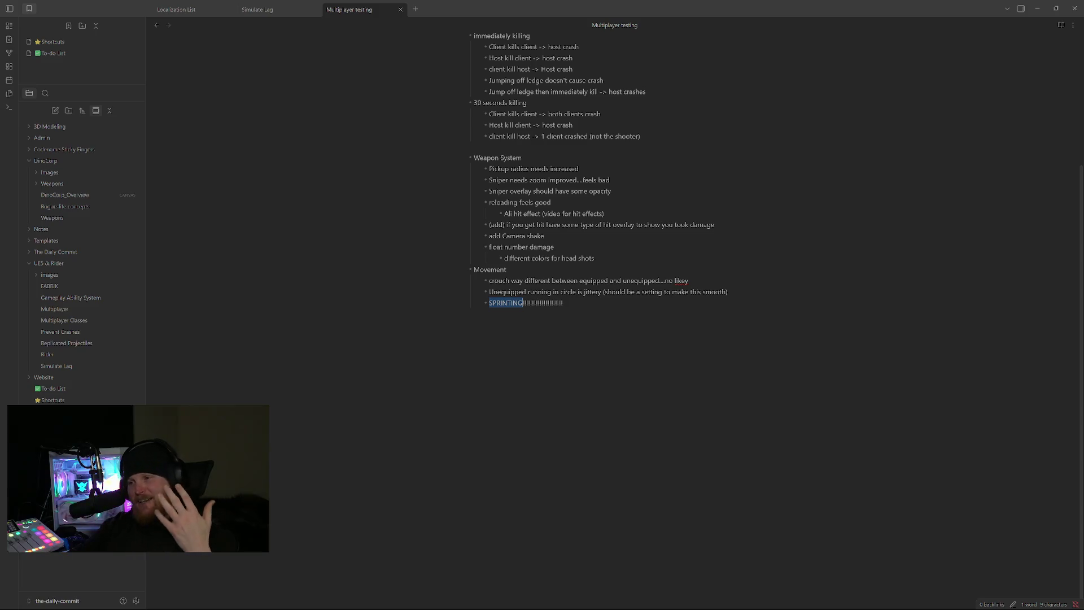
{"action": "left_click", "coordinate": [512, 303]}
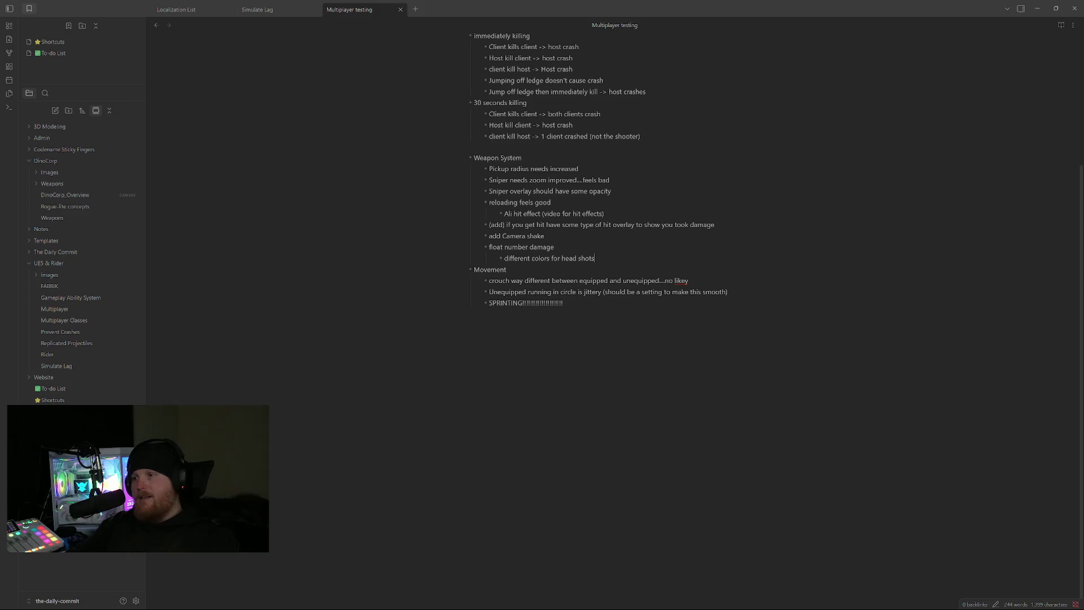
Start new Weapon System bullets after the head-shots item and after 'Mags should drop when reloading'.
{"action": "key", "text": "Return"}
{"action": "type", "text": "Mags shoul"}
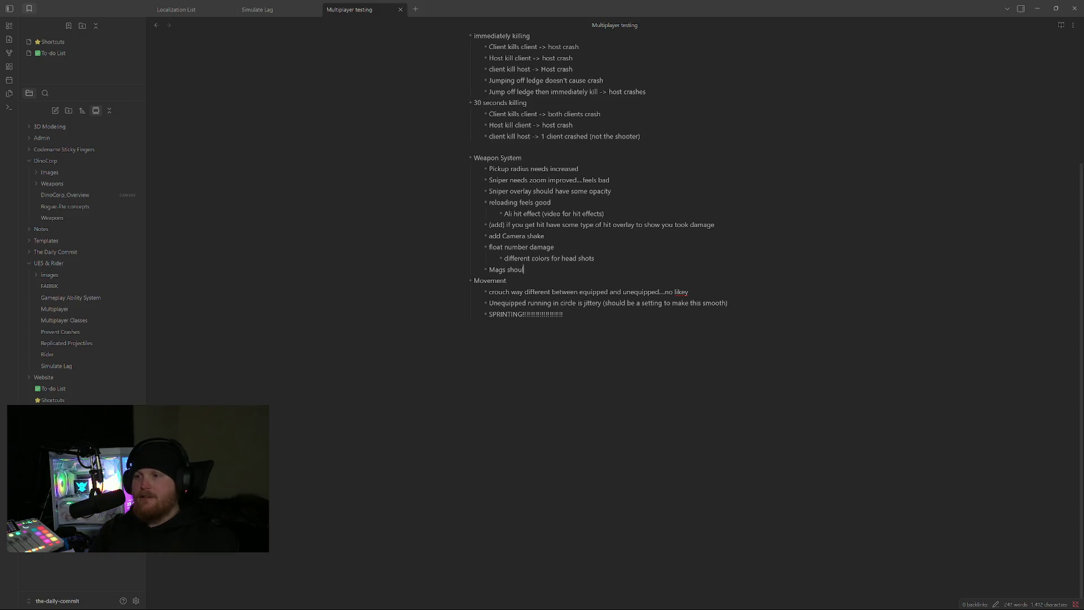
{"action": "type", "text": "d drop when reloading"}
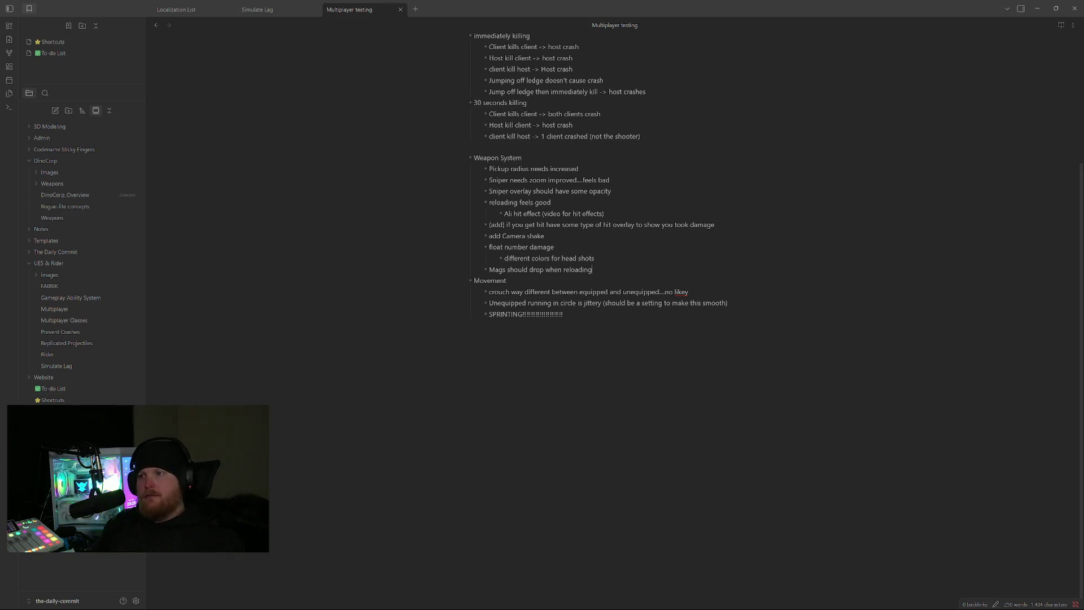
{"action": "key", "text": "Return"}
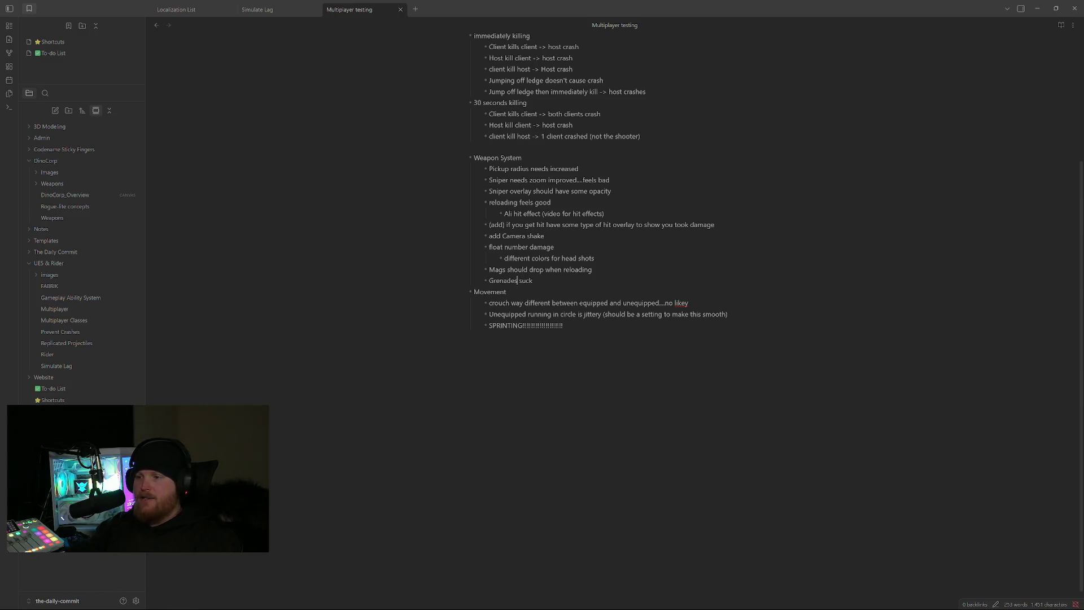
{"action": "type", "text": "/Grenade laun"}
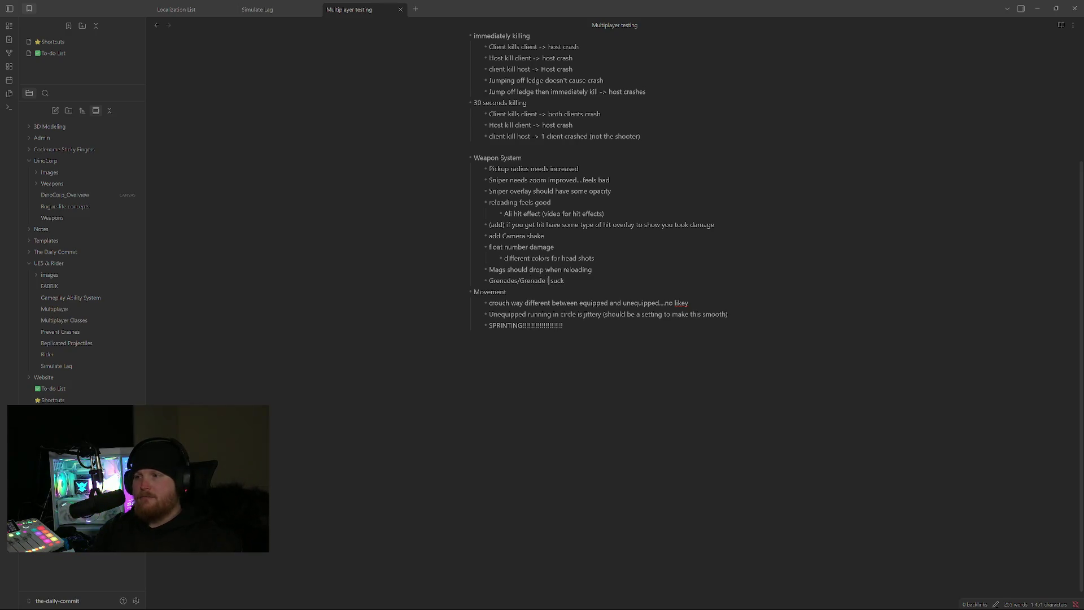
{"action": "type", "text": "cher"}
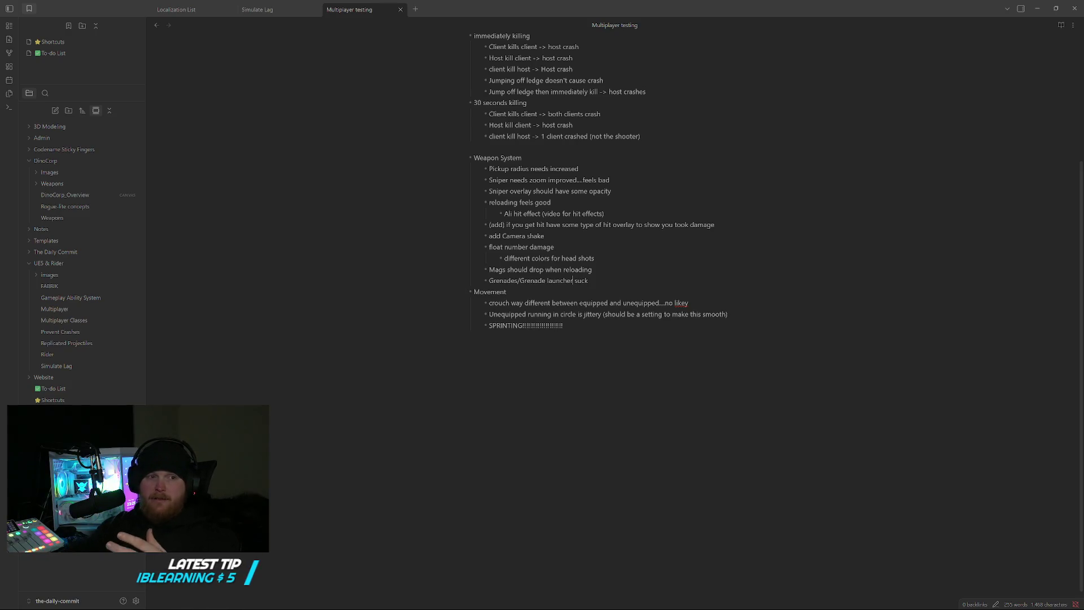
{"action": "scroll", "coordinate": [593, 254], "scroll_direction": "up", "scroll_amount": 2}
{"action": "scroll", "coordinate": [593, 255], "scroll_direction": "up", "scroll_amount": 1}
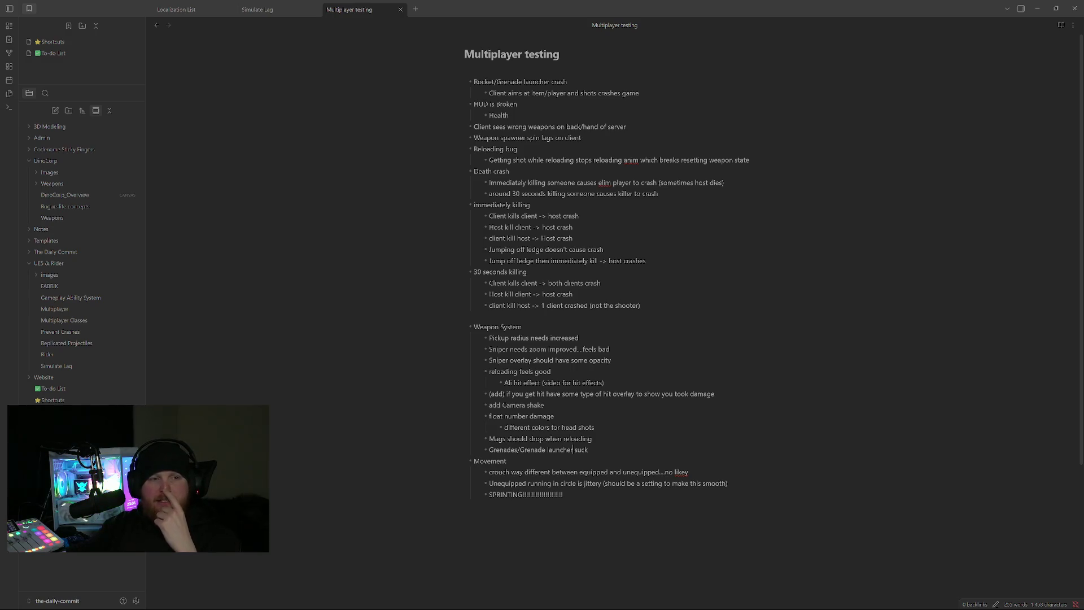
Insert an empty bullet beneath 'Grenades/Grenade launcher suck' at the end of Weapon System.
{"action": "left_click", "coordinate": [574, 449]}
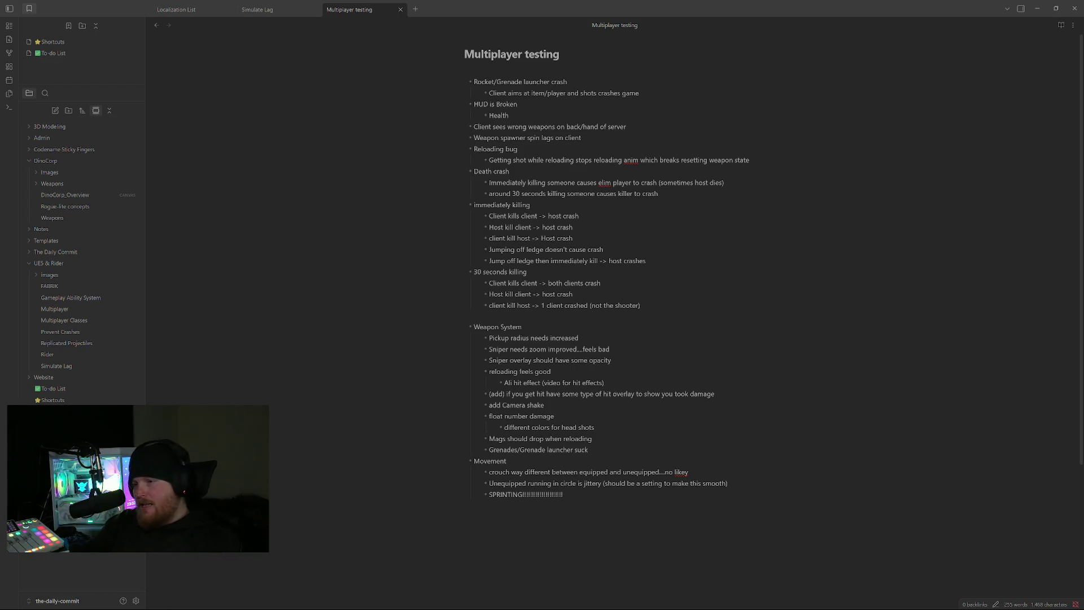
{"action": "key", "text": "Return"}
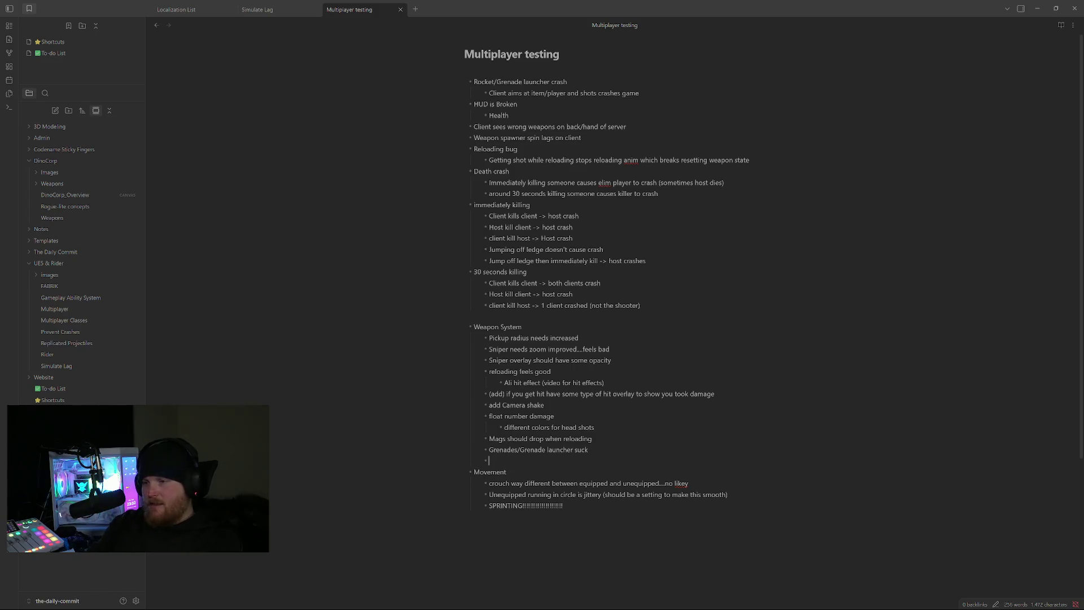
{"action": "type", "text": "Maybe look into aim offset"}
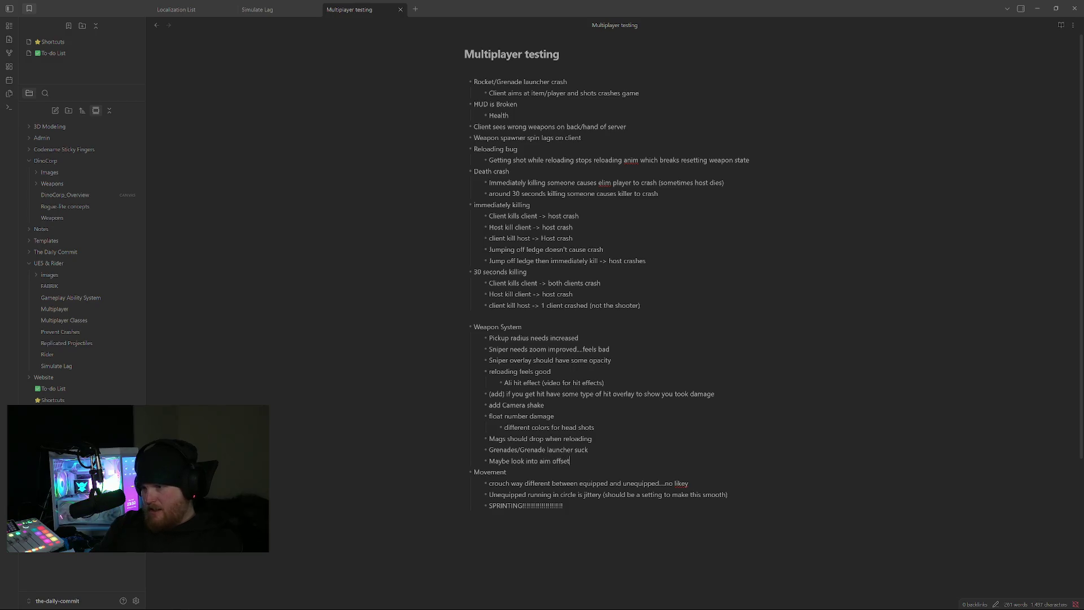
{"action": "type", "text": " when not aiming"}
Nest a sub-bullet under the aim-offset item and fix the 'pistol' typo in the example.
{"action": "key", "text": "Return"}
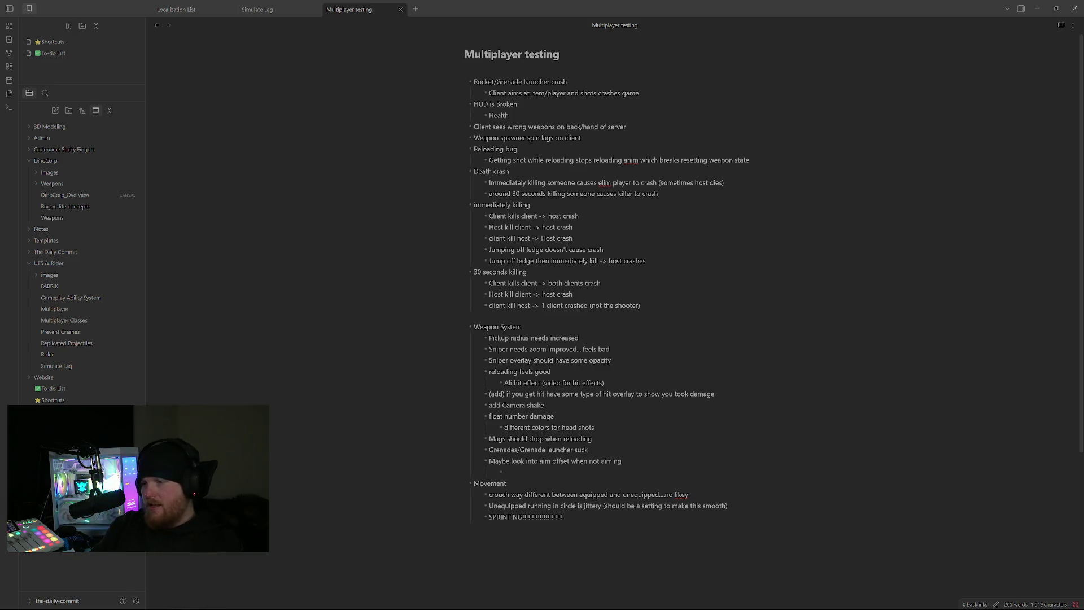
{"action": "type", "text": "For exasmpl"}
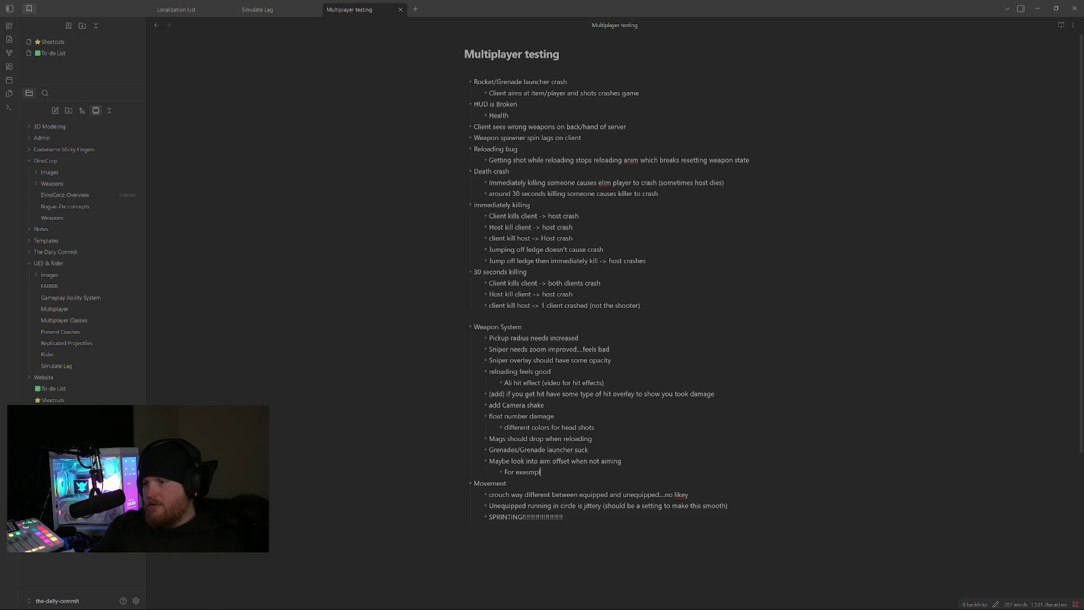
{"action": "type", "text": "e"}
{"action": "type", "text": "stol"}
{"action": "type", "text": "ot aiming"}
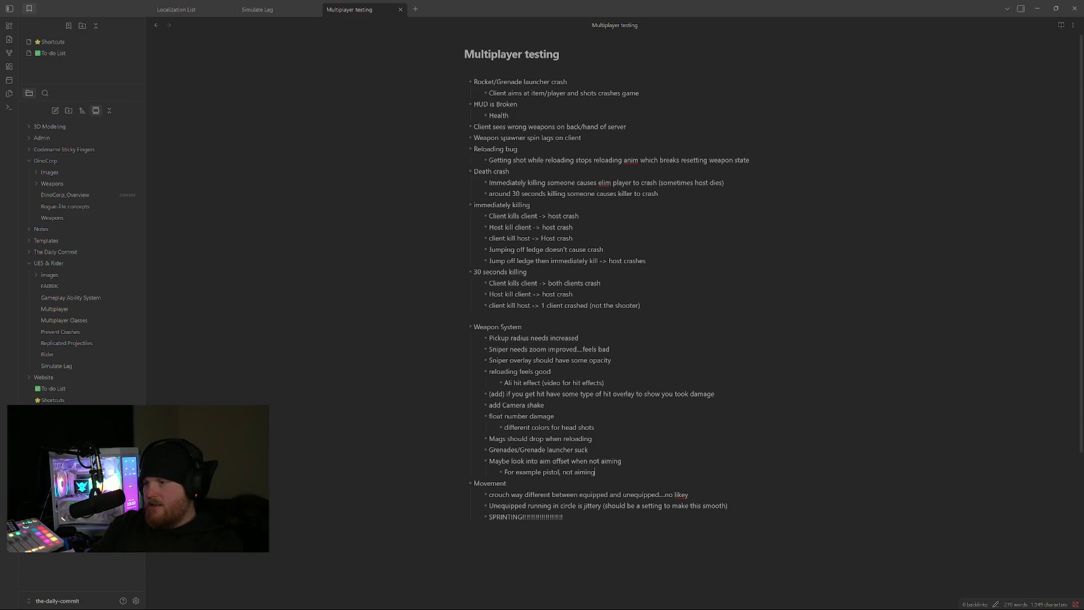
{"action": "type", "text": ", looking up"}
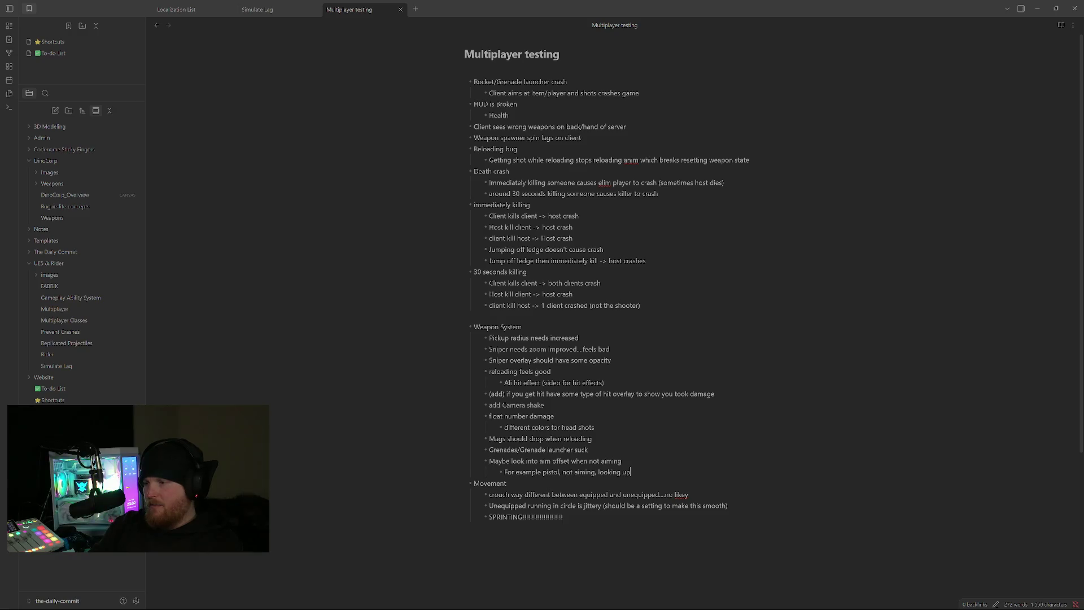
{"action": "type", "text": " roat"}
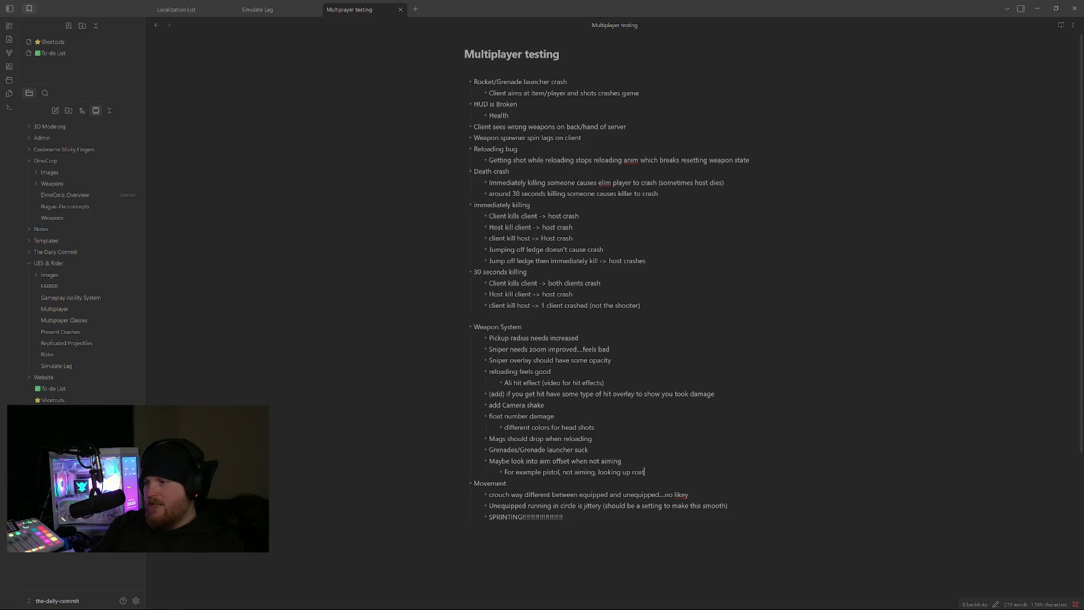
{"action": "type", "text": "tat"}
{"action": "type", "text": "es pisol and"}
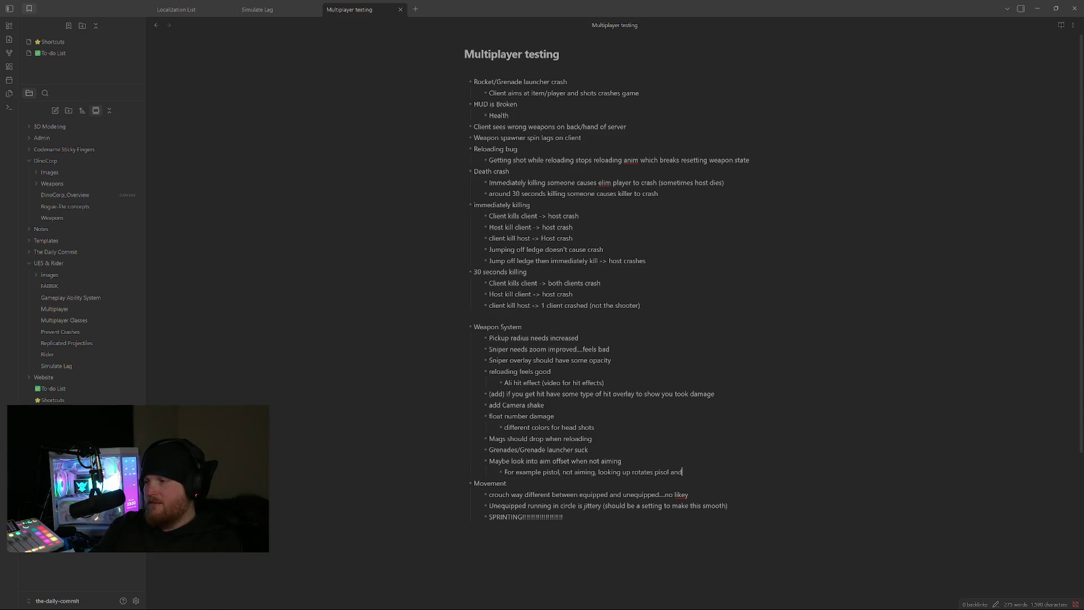
{"action": "key", "text": "BackSpace"}
{"action": "key", "text": "BackSpace"}
{"action": "key", "text": "BackSpace"}
{"action": "key", "text": "BackSpace"}
{"action": "key", "text": "BackSpace"}
{"action": "key", "text": "BackSpace"}
{"action": "type", "text": "tol not"}
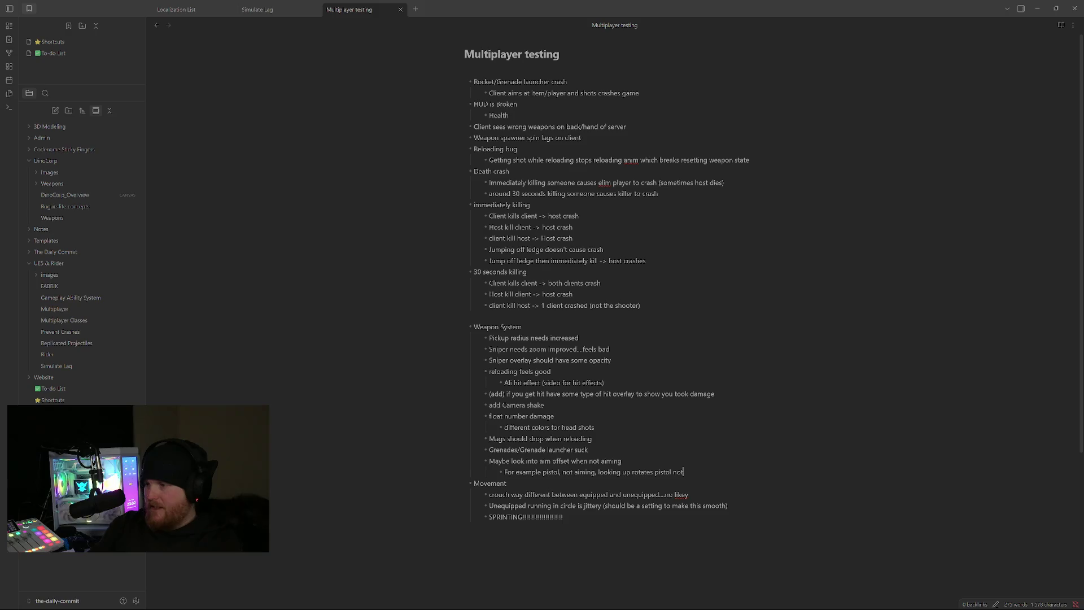
{"action": "type", "text": " arms"}
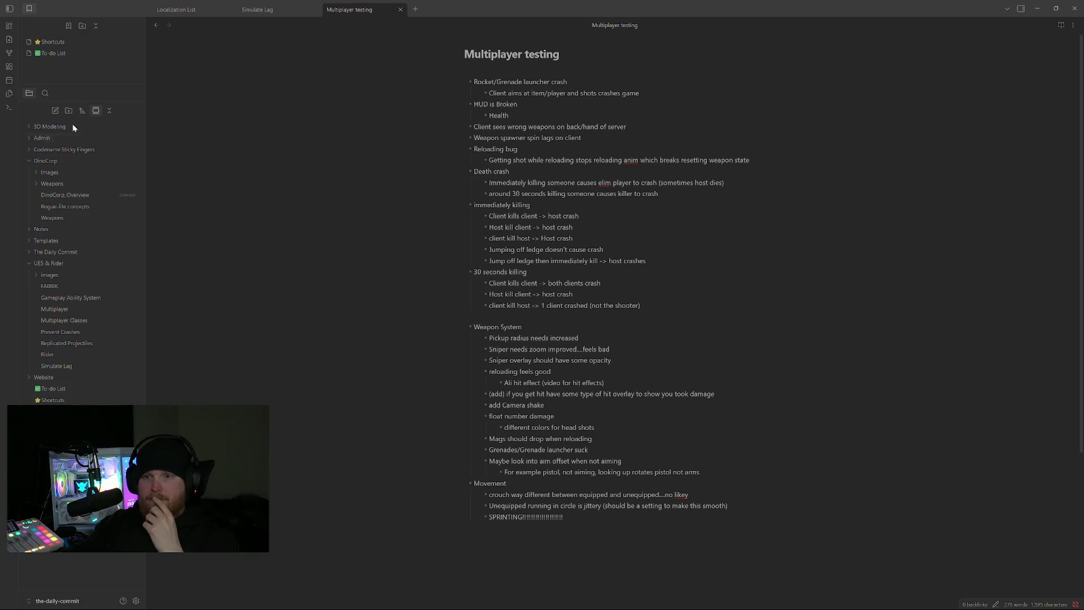
Open 'Rogue-lite concepts' from the DinoCorp folder in the current tab.
{"action": "left_click", "coordinate": [84, 208]}
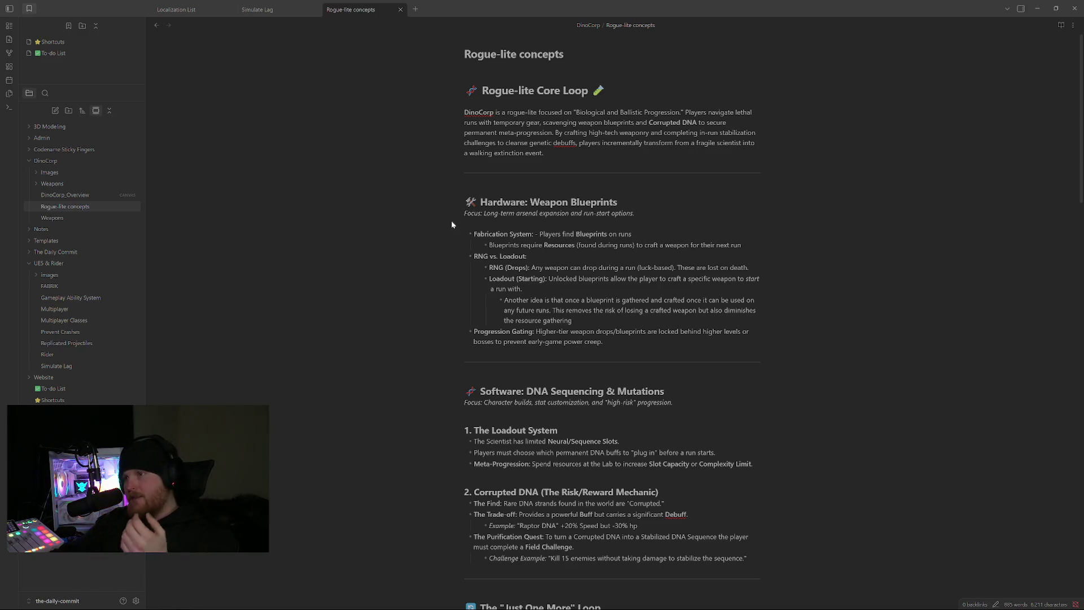
{"action": "mouse_move", "coordinate": [549, 201]}
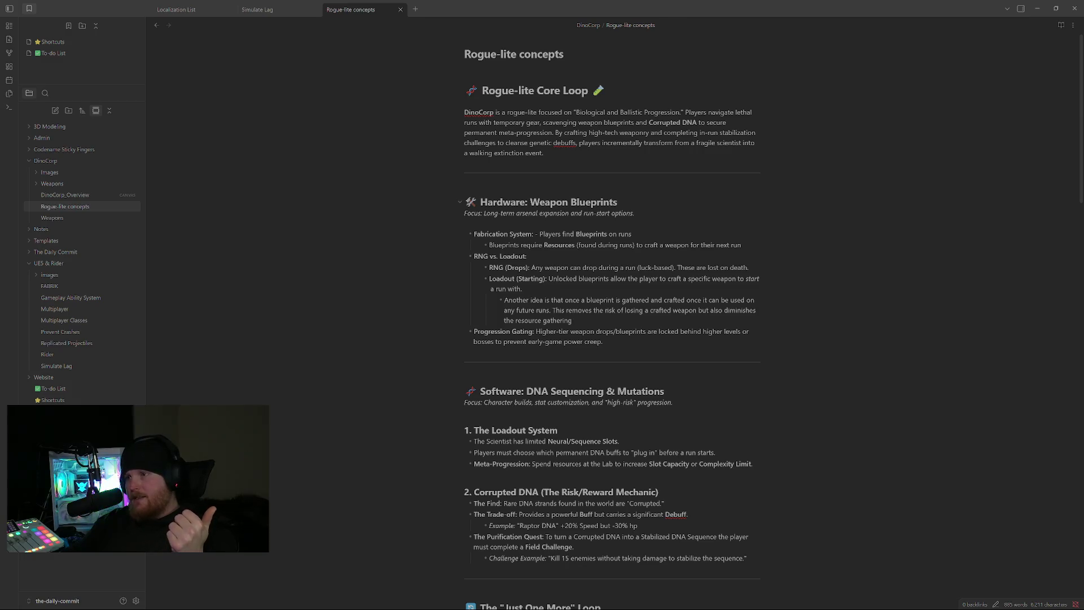
{"action": "left_click_drag", "start_coordinate": [530, 202], "coordinate": [618, 201]}
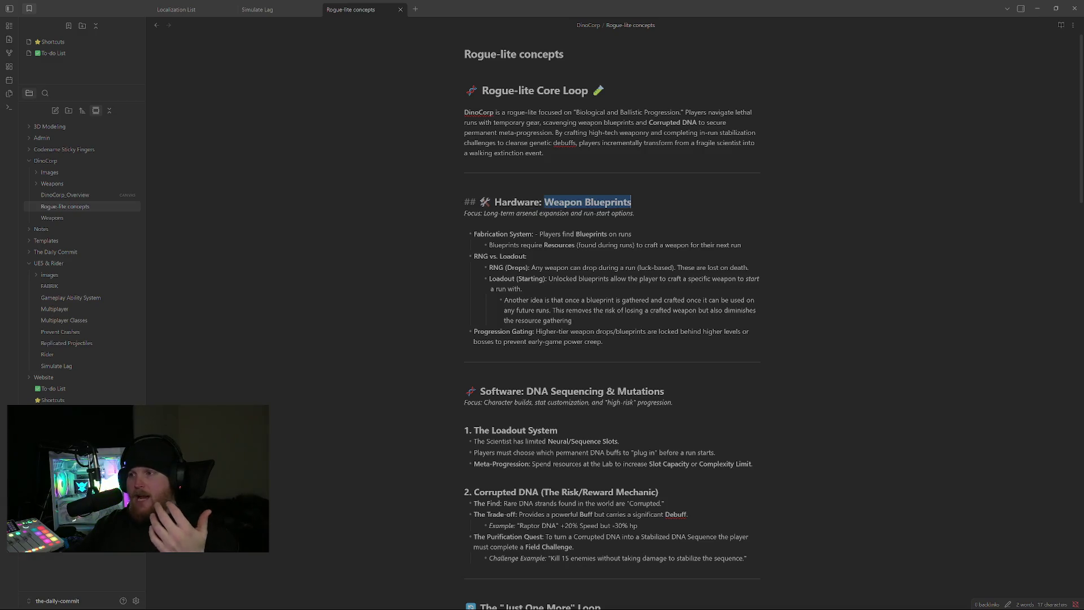
{"action": "left_click", "coordinate": [465, 223]}
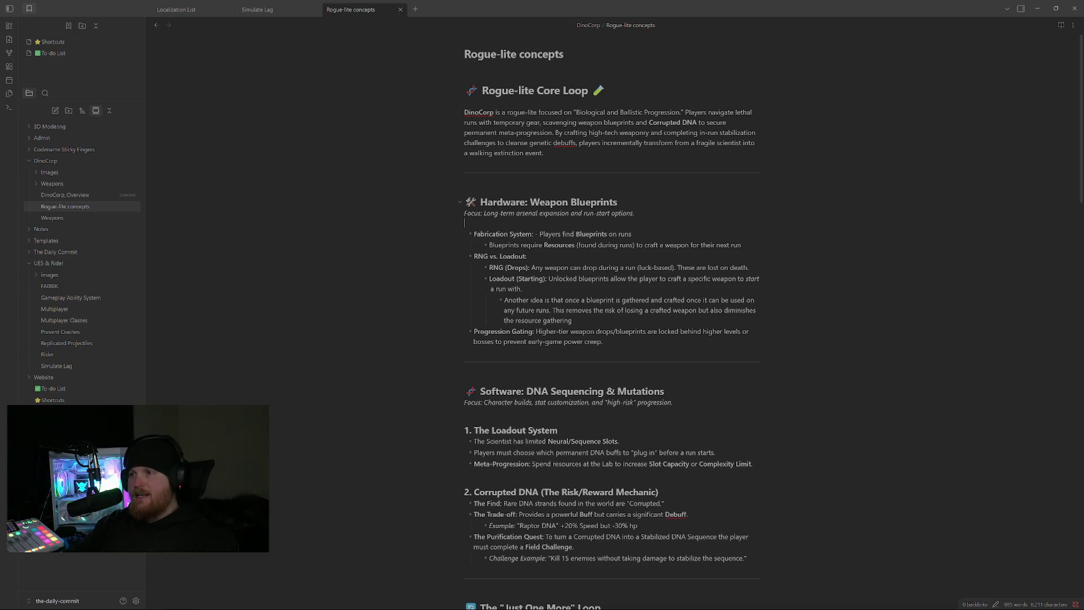
{"action": "left_click_drag", "start_coordinate": [529, 202], "coordinate": [618, 202]}
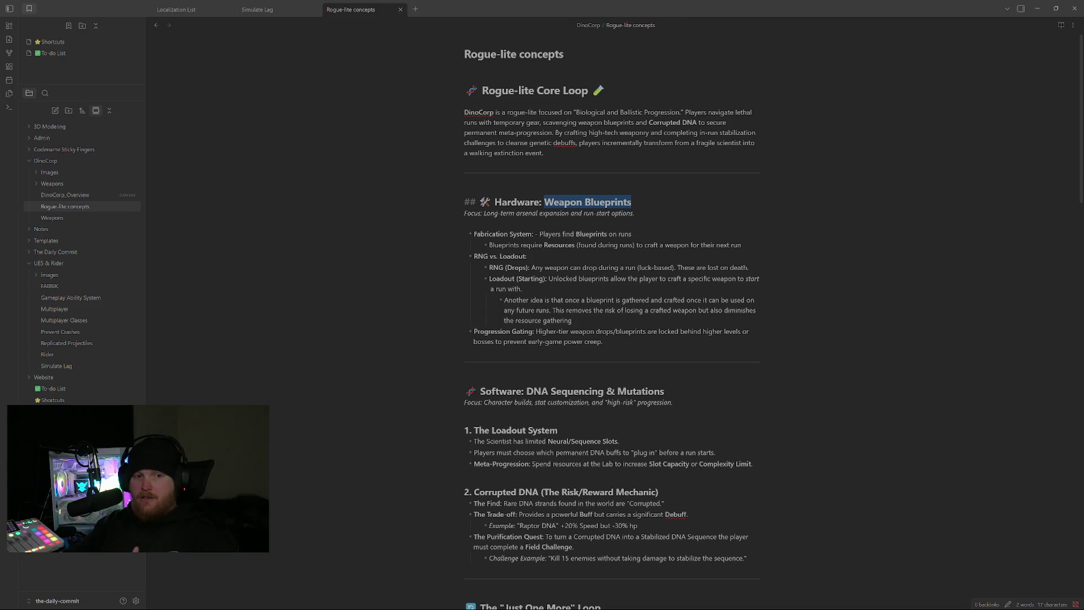
{"action": "double_click", "coordinate": [563, 202]}
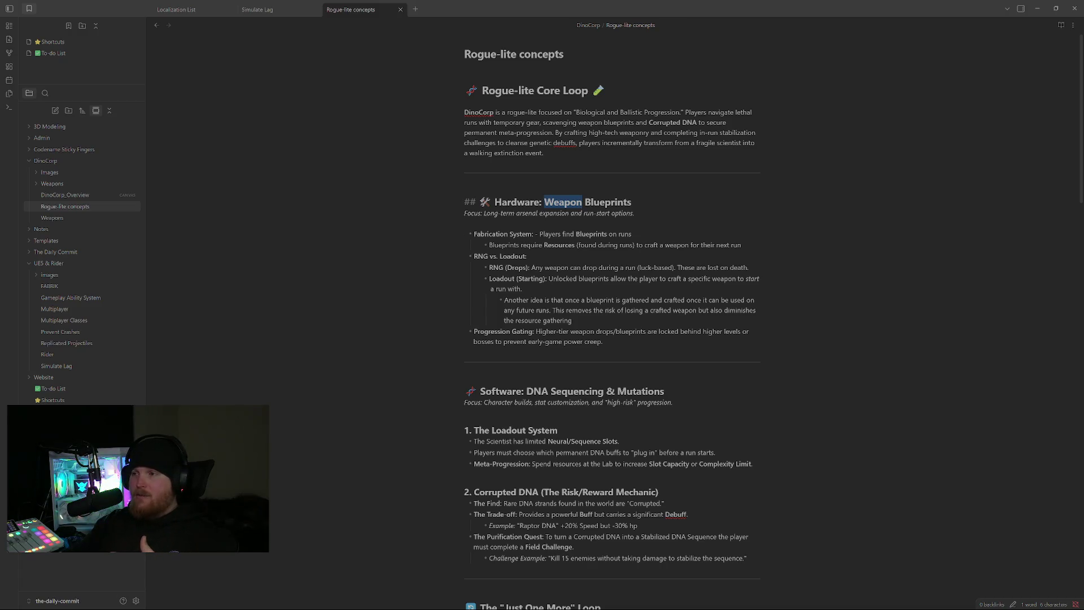
{"action": "double_click", "coordinate": [607, 201]}
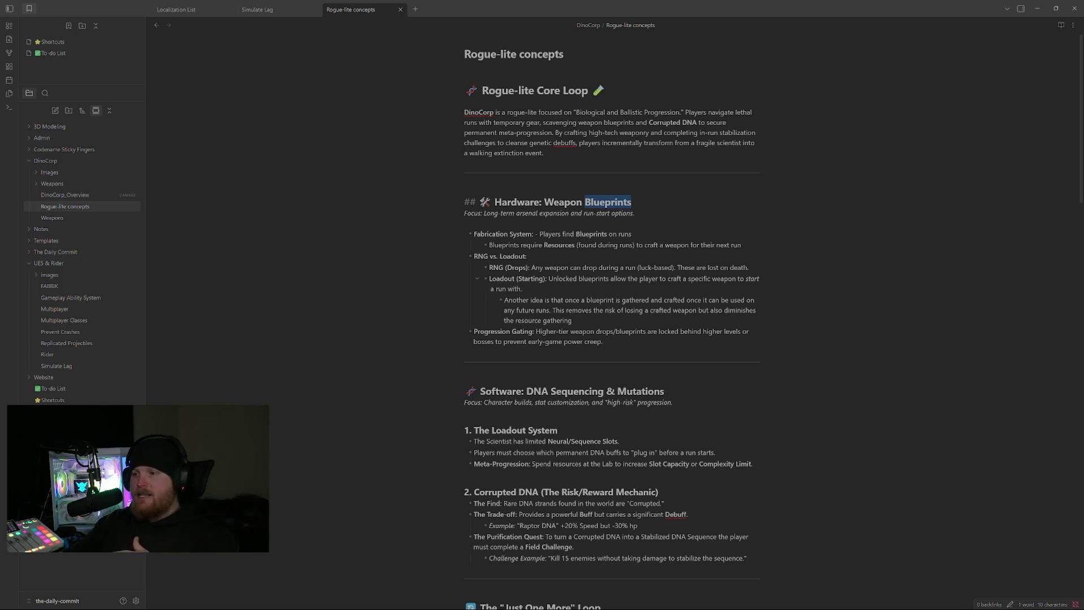
{"action": "scroll", "coordinate": [612, 322], "scroll_direction": "down", "scroll_amount": 3}
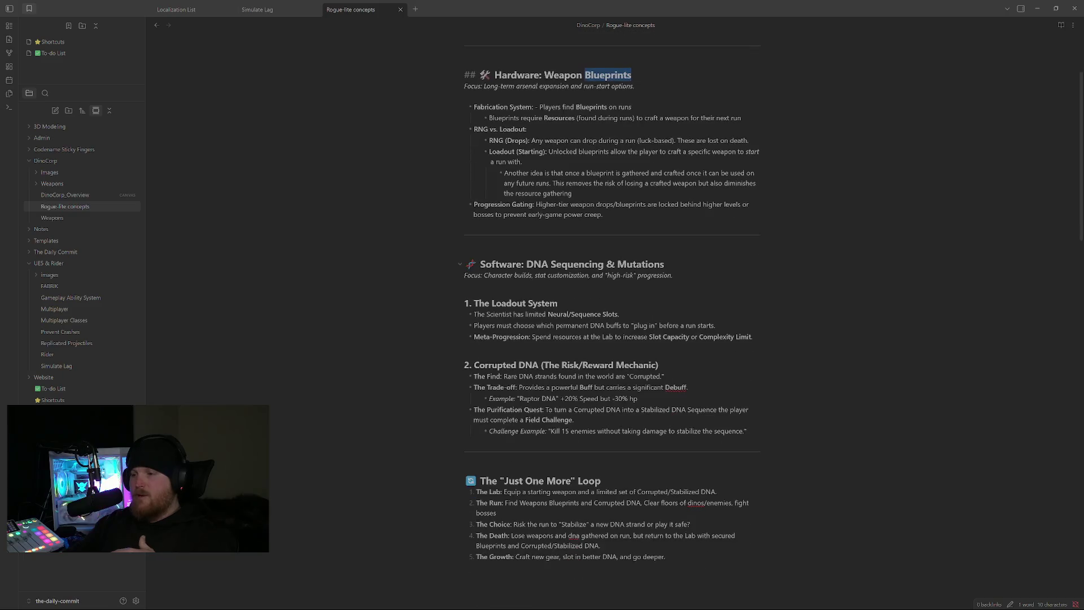
{"action": "scroll", "coordinate": [612, 322], "scroll_direction": "down", "scroll_amount": 5}
{"action": "scroll", "coordinate": [612, 321], "scroll_direction": "down", "scroll_amount": 6}
{"action": "scroll", "coordinate": [612, 321], "scroll_direction": "down", "scroll_amount": 5}
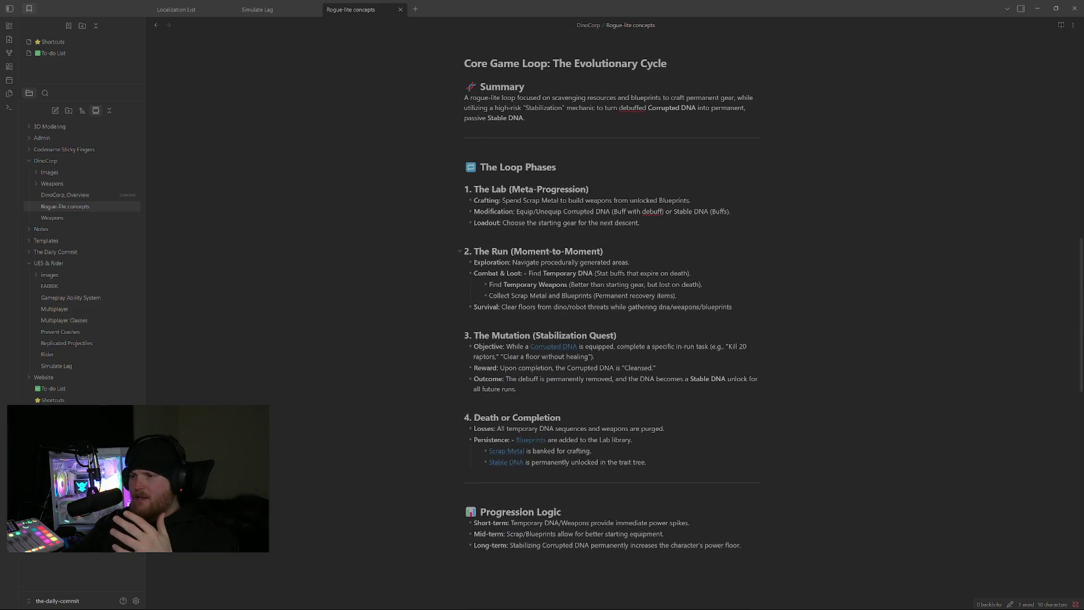
{"action": "scroll", "coordinate": [612, 322], "scroll_direction": "down", "scroll_amount": 4}
{"action": "scroll", "coordinate": [612, 322], "scroll_direction": "down", "scroll_amount": 6}
{"action": "scroll", "coordinate": [613, 321], "scroll_direction": "down", "scroll_amount": 1}
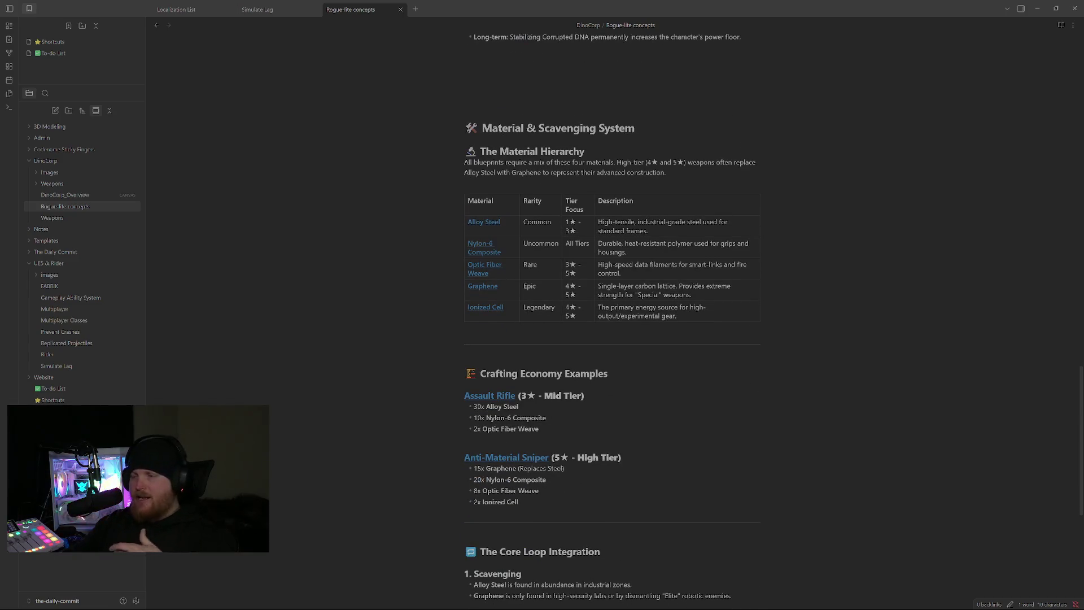
Reveal the Alloy Steel link text, then move down to the Nylon-6 Composite entry.
{"action": "left_click", "coordinate": [484, 222]}
{"action": "key", "text": "Down"}
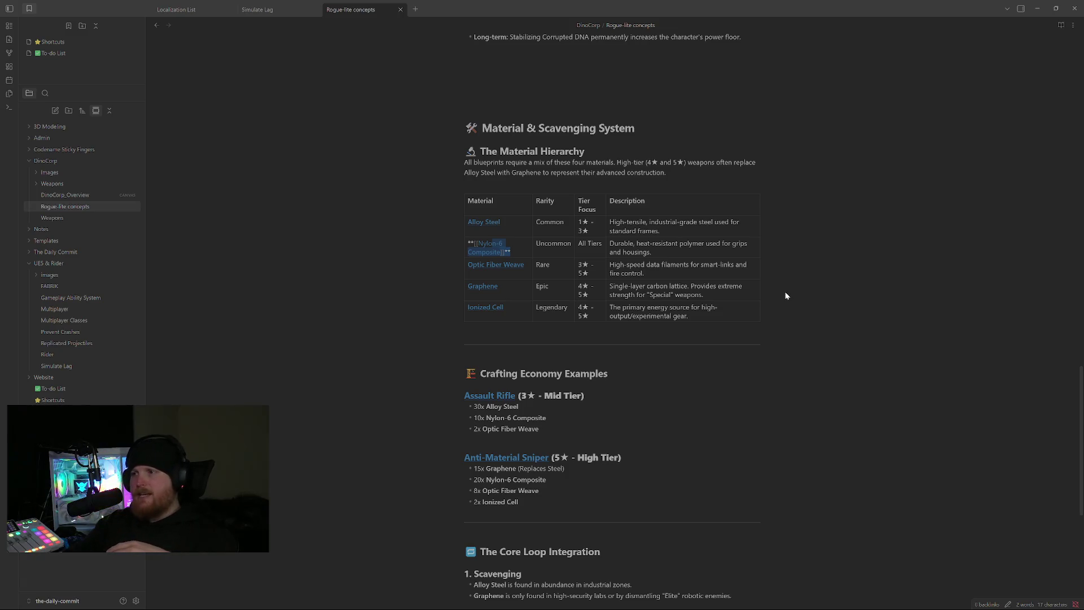
{"action": "scroll", "coordinate": [610, 321], "scroll_direction": "up", "scroll_amount": 2}
{"action": "scroll", "coordinate": [610, 322], "scroll_direction": "up", "scroll_amount": 3}
{"action": "scroll", "coordinate": [609, 322], "scroll_direction": "up", "scroll_amount": 3}
{"action": "scroll", "coordinate": [610, 321], "scroll_direction": "up", "scroll_amount": 3}
{"action": "scroll", "coordinate": [610, 322], "scroll_direction": "up", "scroll_amount": 5}
{"action": "scroll", "coordinate": [610, 322], "scroll_direction": "up", "scroll_amount": 3}
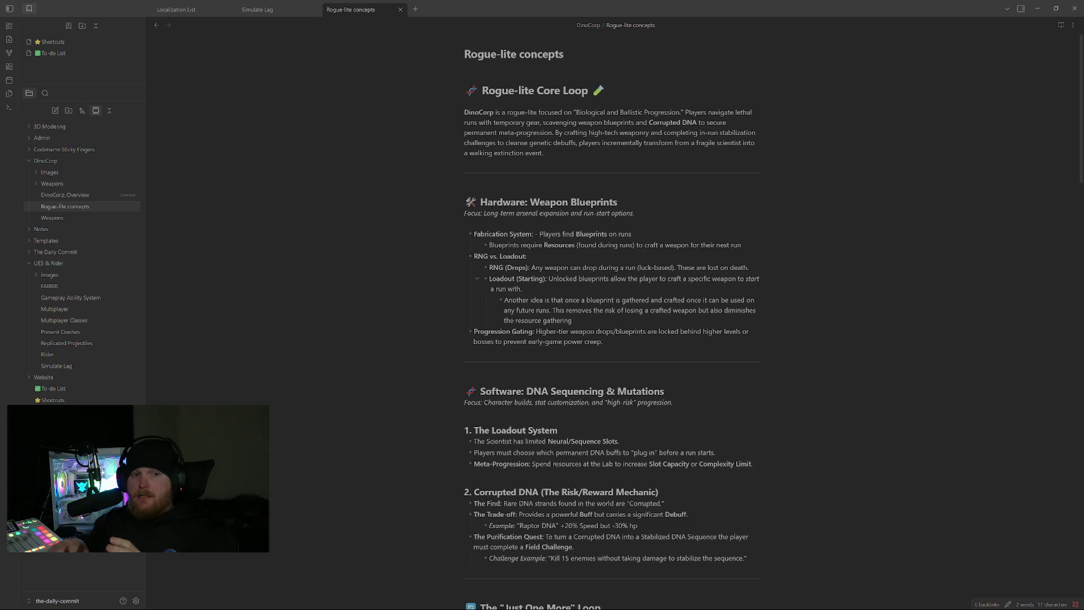
{"action": "key", "text": "super"}
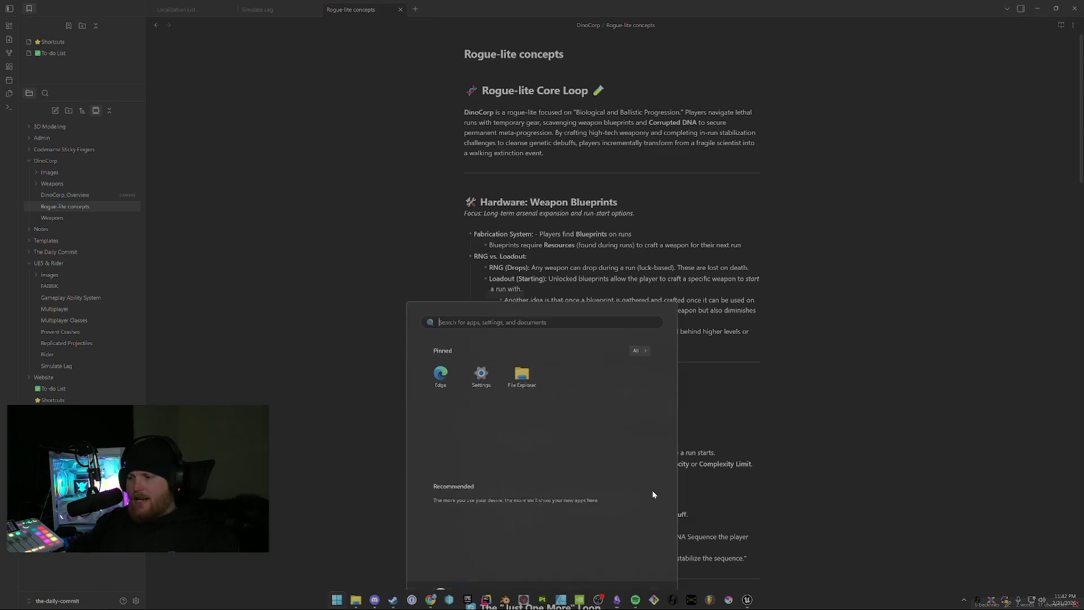
Launch Epic Games Launcher and view its Library of engine versions and projects.
{"action": "left_click", "coordinate": [432, 598]}
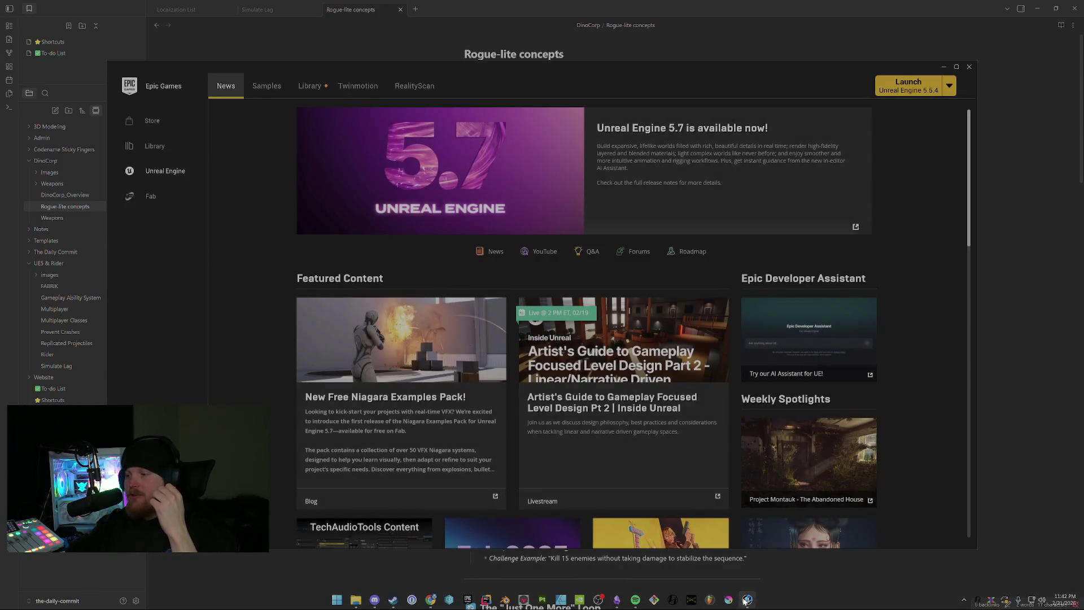
{"action": "left_click", "coordinate": [742, 601]}
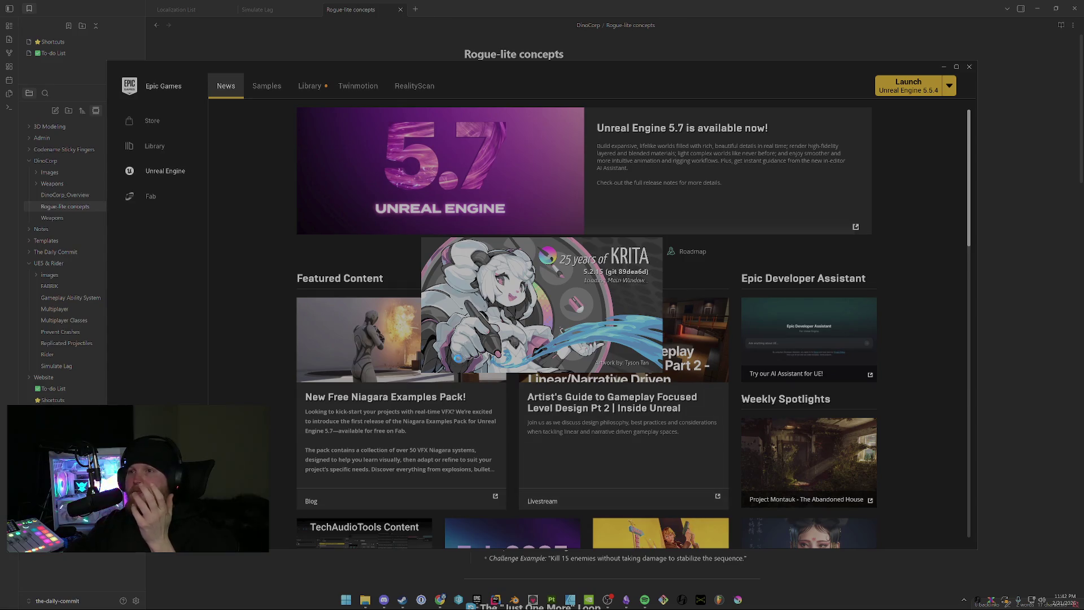
{"action": "left_click", "coordinate": [310, 86]}
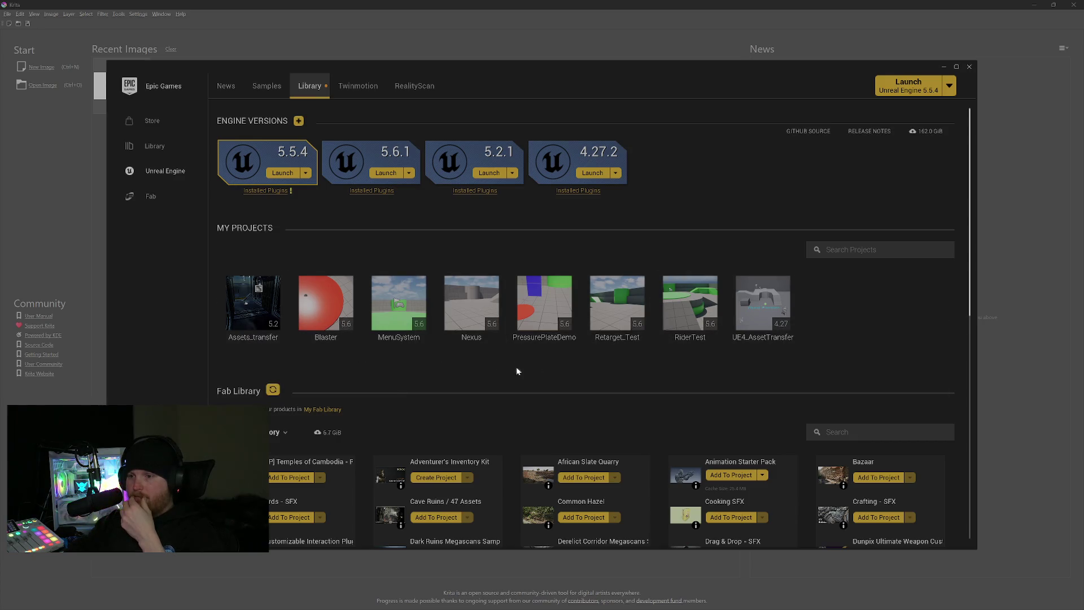
Close the stray Krita window and bring Obsidian's notes back in front.
{"action": "left_click", "coordinate": [1069, 7]}
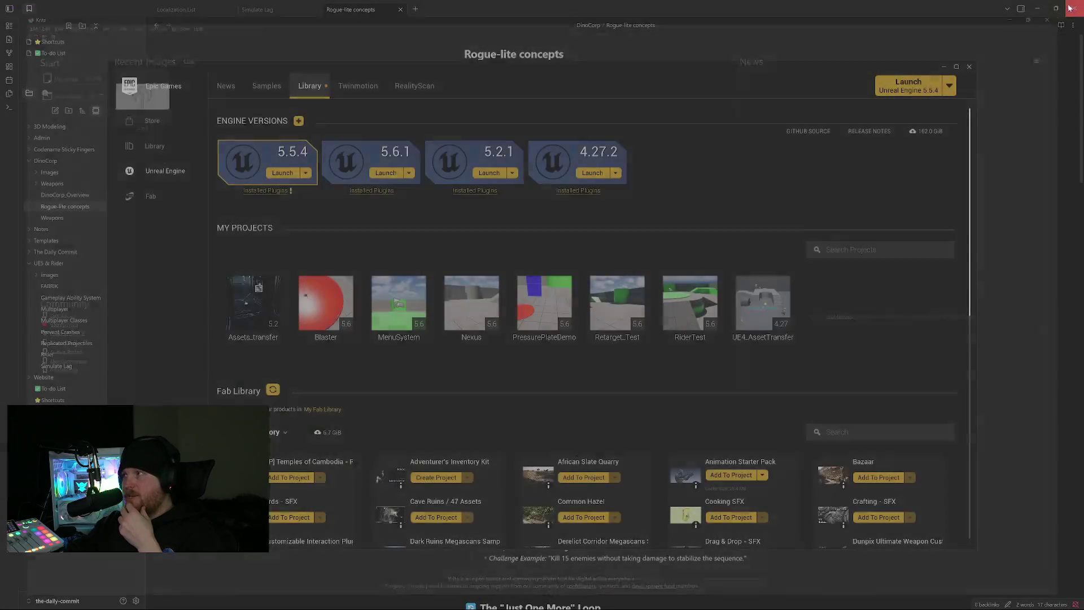
{"action": "left_click", "coordinate": [666, 34]}
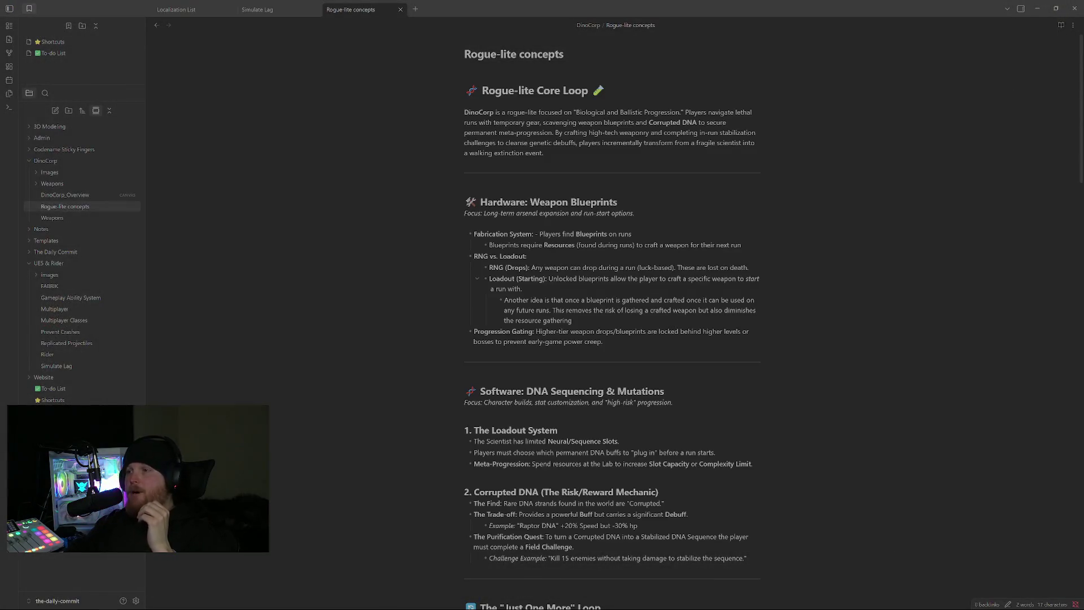
{"action": "left_click", "coordinate": [602, 341]}
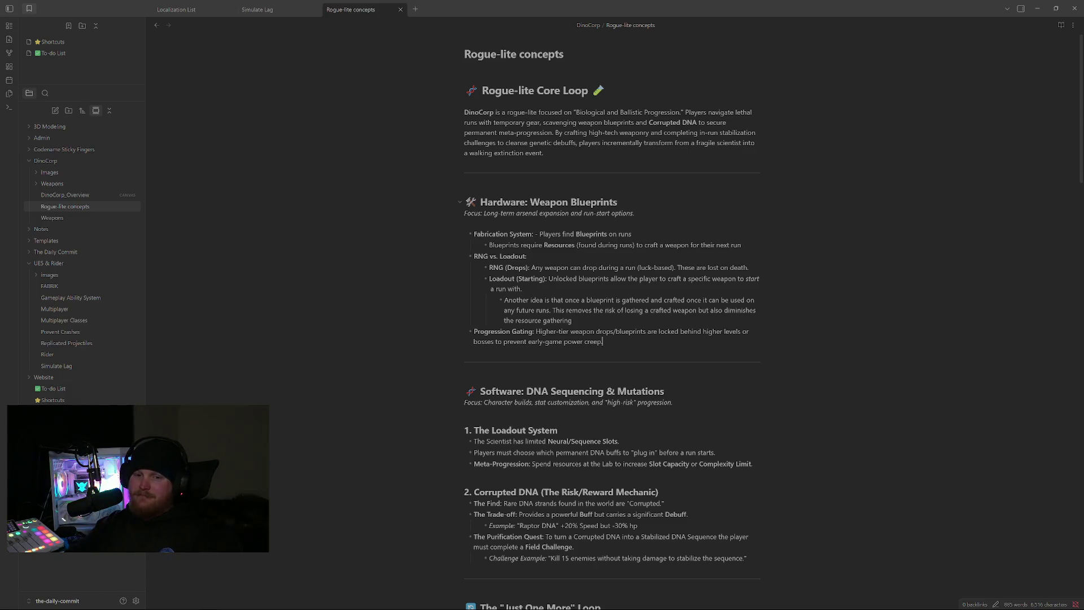
{"action": "left_click_drag", "start_coordinate": [530, 202], "coordinate": [605, 202]}
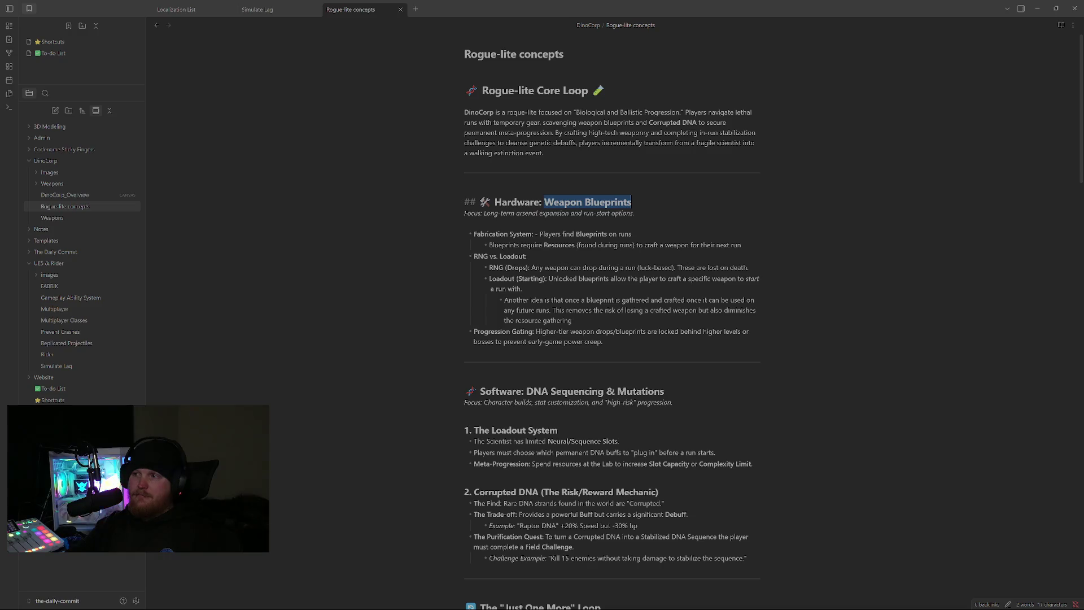
{"action": "key", "text": "Down"}
{"action": "key", "text": "Down"}
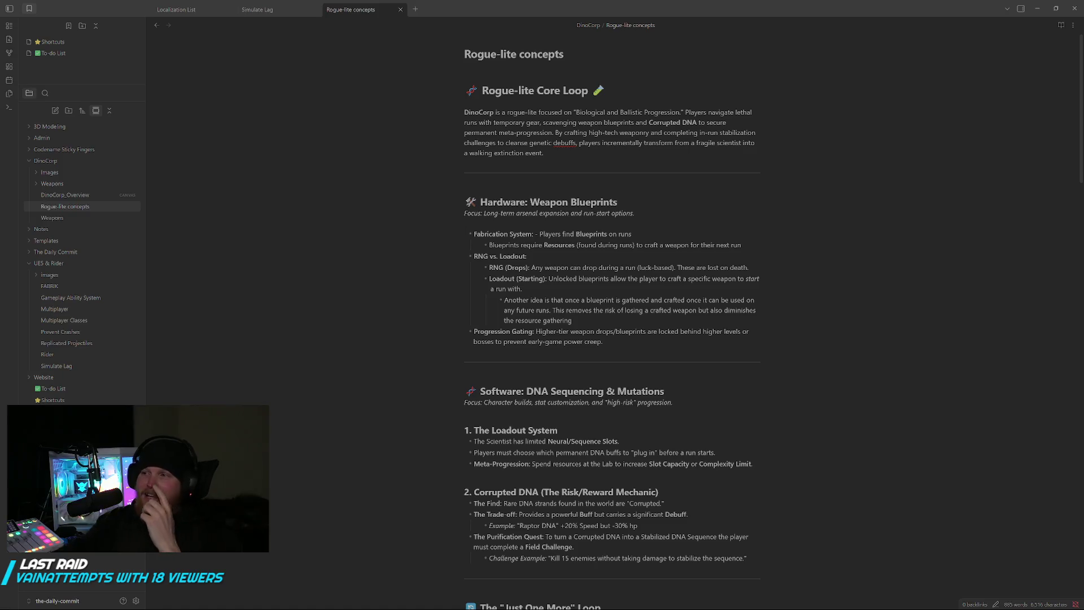
Select text in the Hardware heading, extending the selection to 'Weapon Blueprints'.
{"action": "left_click", "coordinate": [530, 202]}
{"action": "key", "text": "shift+End"}
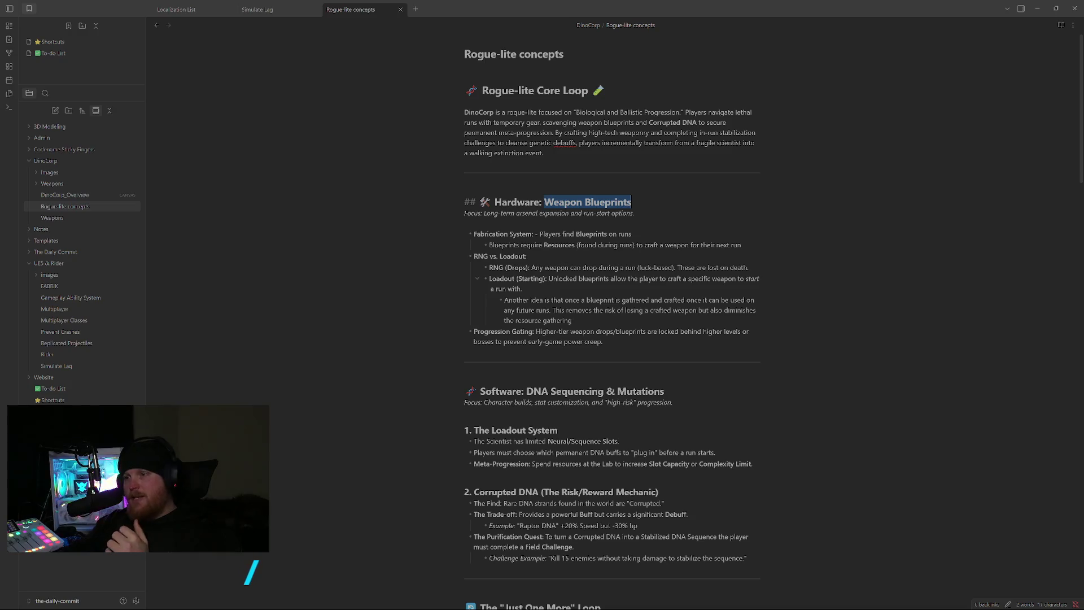
{"action": "left_click", "coordinate": [505, 289]}
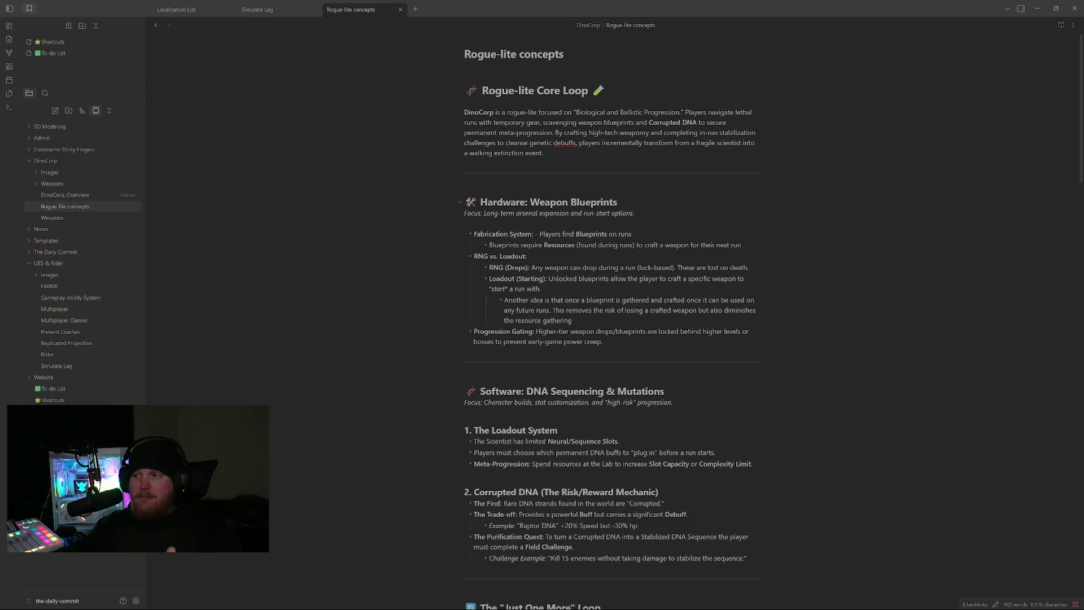
{"action": "left_click_drag", "start_coordinate": [569, 202], "coordinate": [617, 201]}
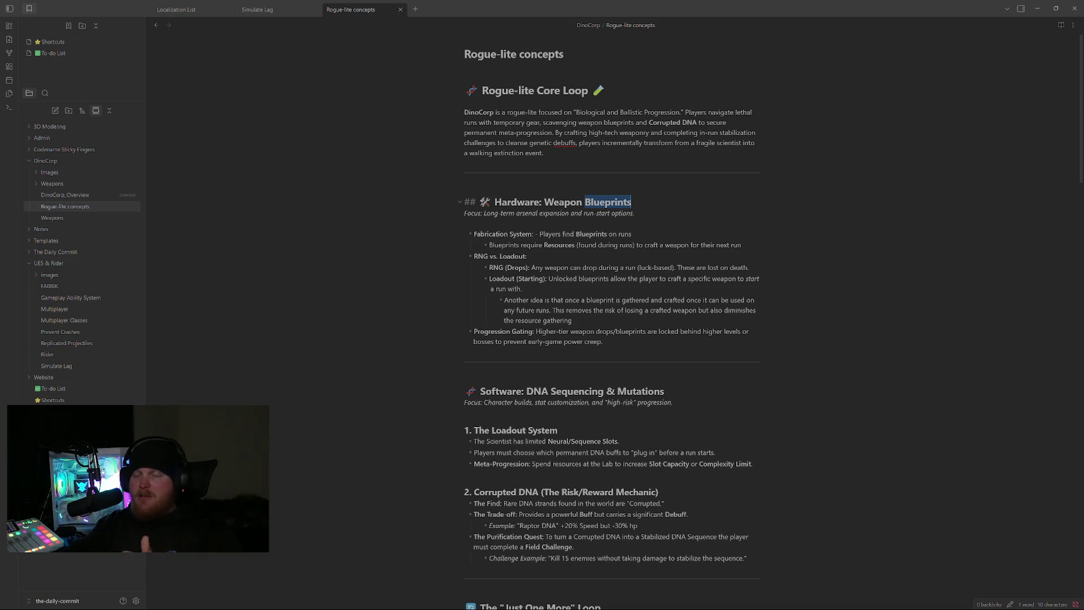
{"action": "left_click_drag", "start_coordinate": [544, 202], "coordinate": [629, 201]}
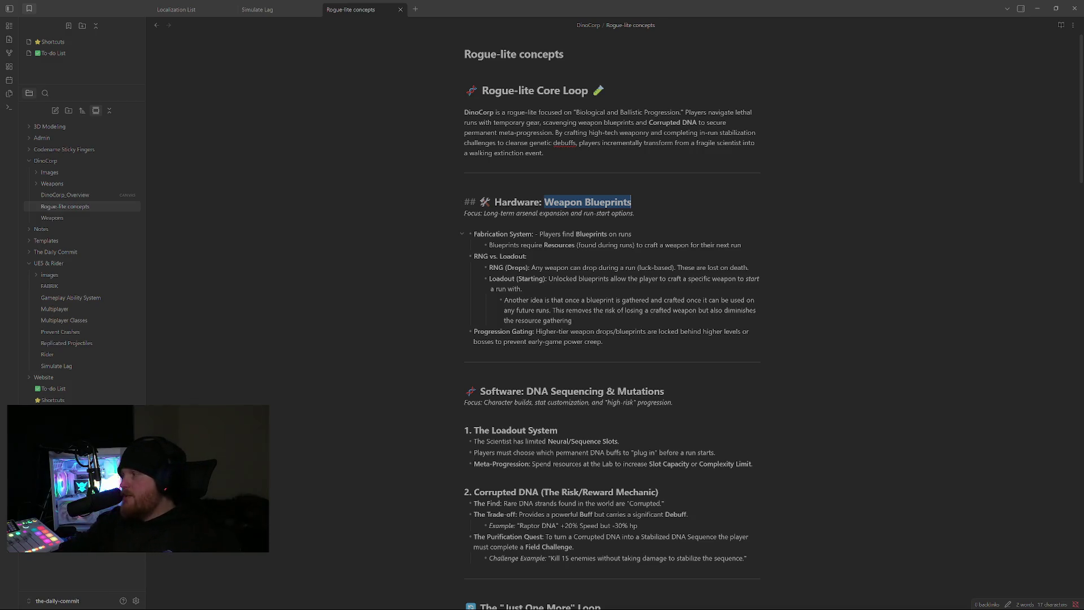
Dismiss the Start menu, return to the note, and open the DinoCorp_Overview canvas.
{"action": "key", "text": "super"}
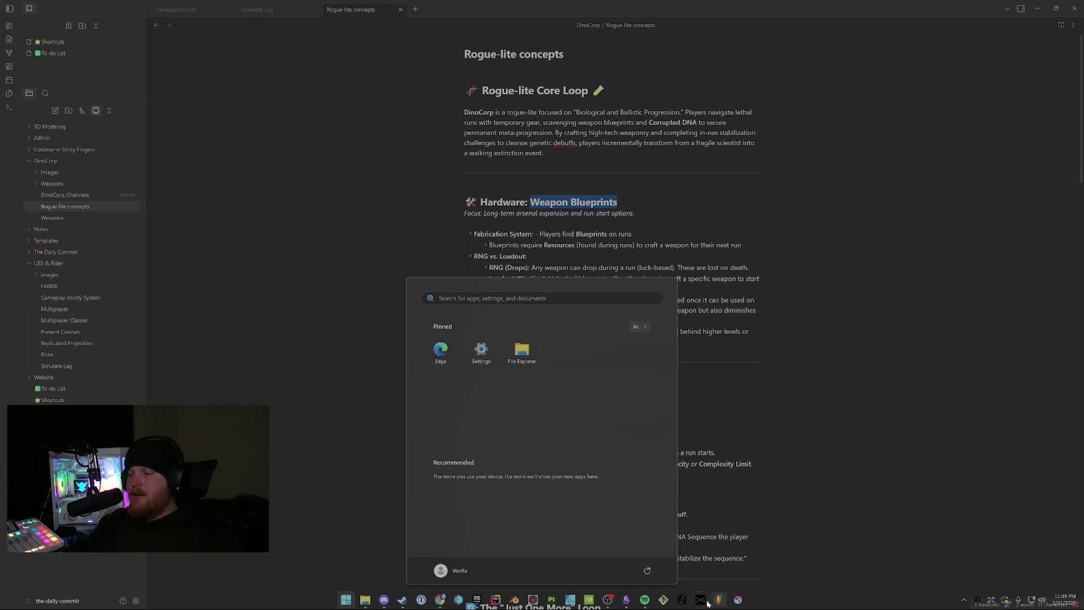
{"action": "left_click", "coordinate": [628, 602]}
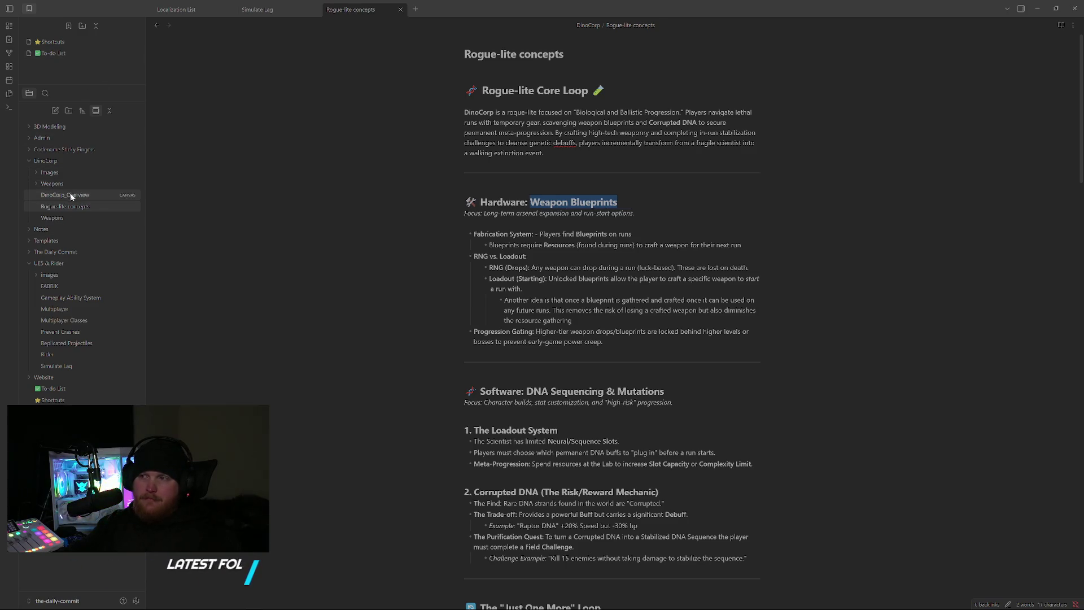
{"action": "left_click", "coordinate": [70, 194]}
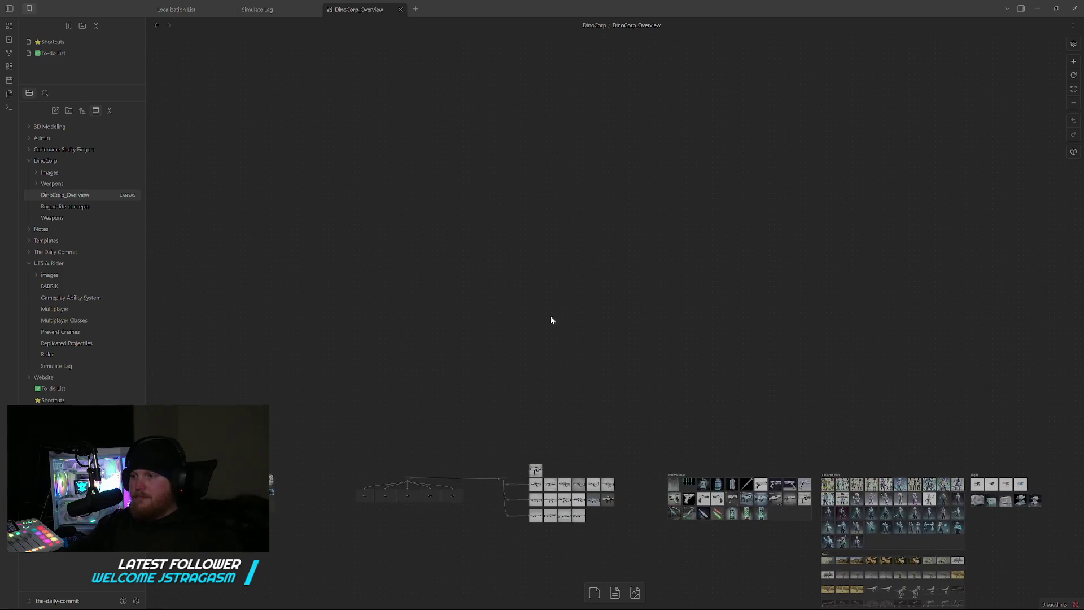
{"action": "scroll", "coordinate": [584, 282], "scroll_direction": "up", "scroll_amount": 5}
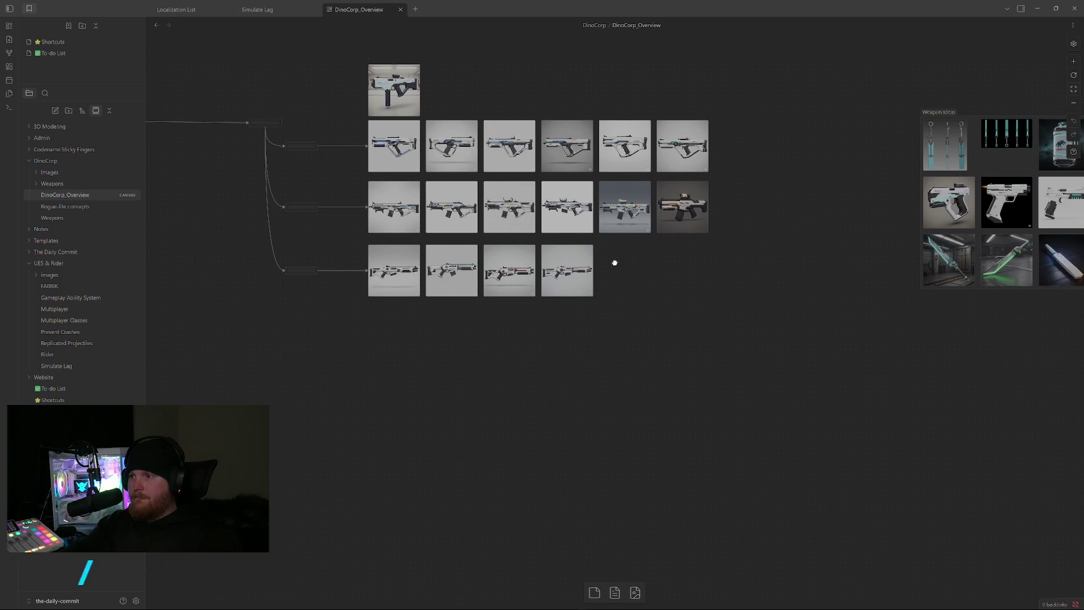
{"action": "scroll", "coordinate": [573, 242], "scroll_direction": "up", "scroll_amount": 2}
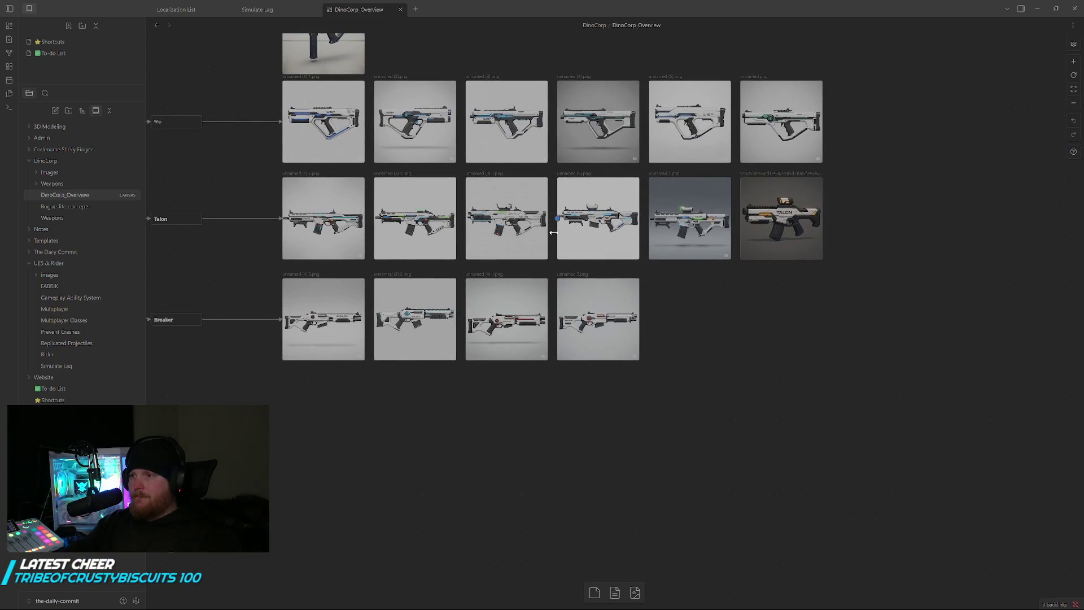
Frame the Talon and Breaker weapon image rows on the Overview canvas.
{"action": "left_click_drag", "start_coordinate": [554, 234], "coordinate": [587, 306]}
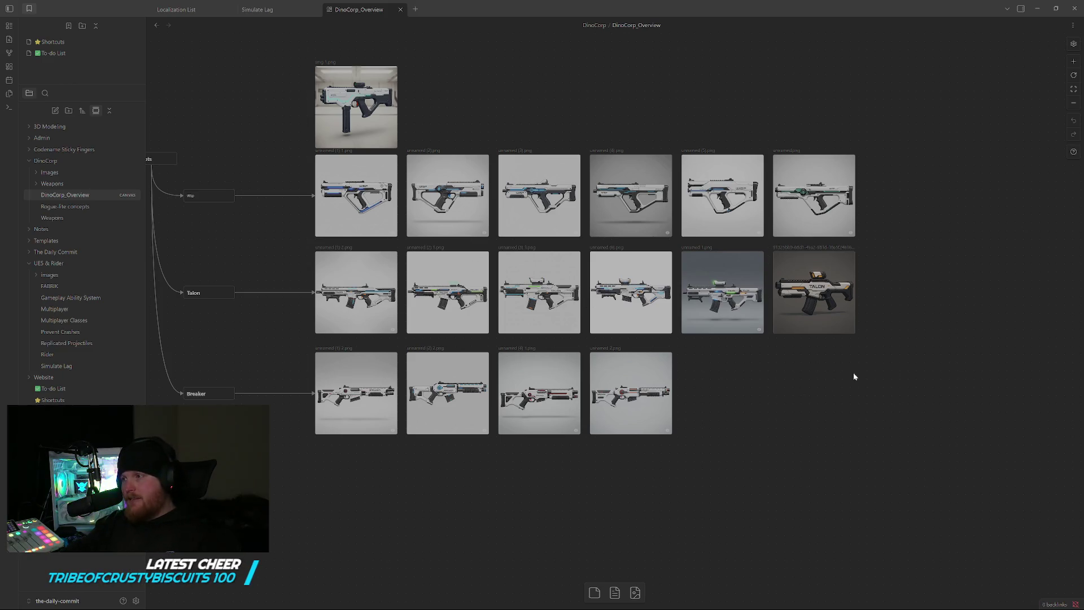
{"action": "scroll", "coordinate": [856, 377], "scroll_direction": "right", "scroll_amount": 1}
{"action": "scroll", "coordinate": [793, 378], "scroll_direction": "right", "scroll_amount": 1}
{"action": "scroll", "coordinate": [760, 378], "scroll_direction": "right", "scroll_amount": 4}
{"action": "scroll", "coordinate": [853, 394], "scroll_direction": "right", "scroll_amount": 5}
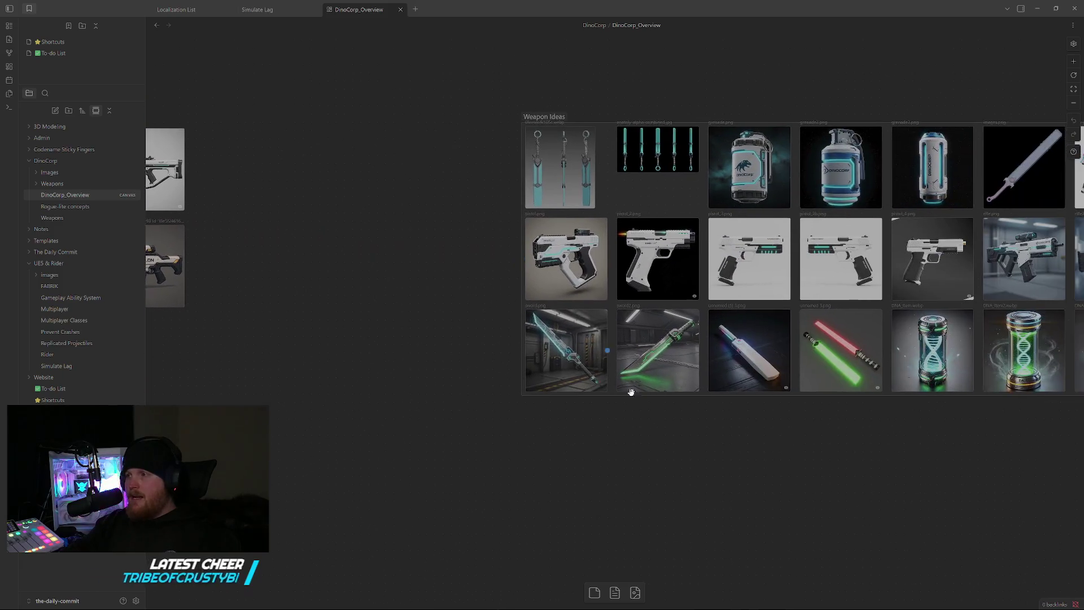
{"action": "scroll", "coordinate": [591, 382], "scroll_direction": "right", "scroll_amount": 4}
{"action": "scroll", "coordinate": [719, 441], "scroll_direction": "right", "scroll_amount": 2}
{"action": "scroll", "coordinate": [642, 424], "scroll_direction": "down", "scroll_amount": 1}
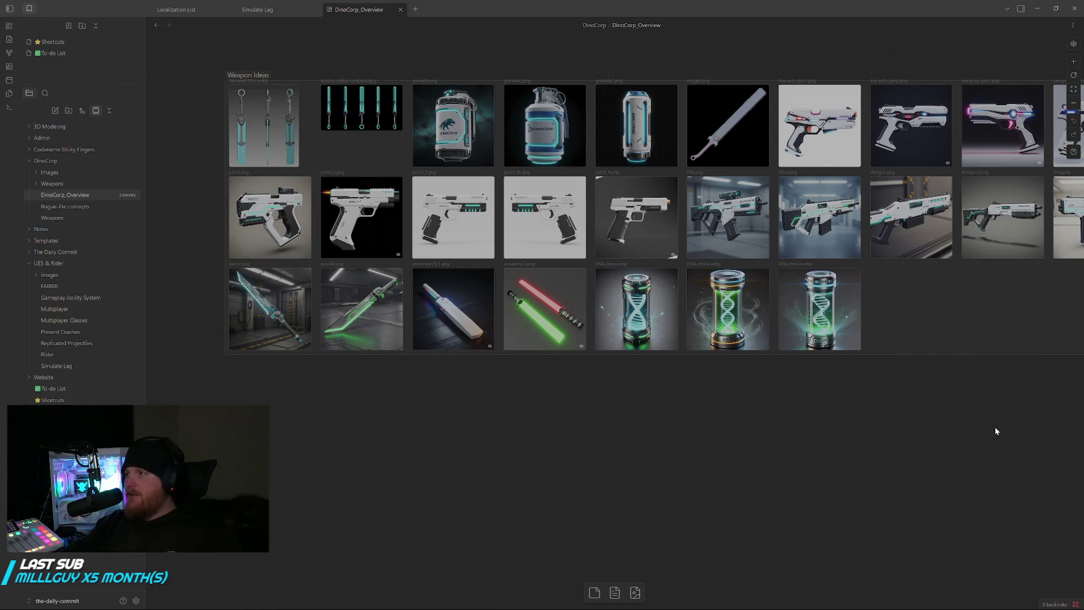
{"action": "scroll", "coordinate": [847, 436], "scroll_direction": "right", "scroll_amount": 3}
{"action": "scroll", "coordinate": [708, 413], "scroll_direction": "right", "scroll_amount": 5}
{"action": "scroll", "coordinate": [708, 413], "scroll_direction": "right", "scroll_amount": 5}
{"action": "scroll", "coordinate": [720, 412], "scroll_direction": "right", "scroll_amount": 1}
{"action": "scroll", "coordinate": [652, 447], "scroll_direction": "right", "scroll_amount": 3}
Pan to Character ideas, select images (18) and (20), then show weapon, character and logo groups together.
{"action": "mouse_move", "coordinate": [652, 447]}
{"action": "left_mouse_down"}
{"action": "mouse_move", "coordinate": [697, 393]}
{"action": "mouse_move", "coordinate": [720, 425]}
{"action": "mouse_move", "coordinate": [666, 370]}
{"action": "mouse_move", "coordinate": [669, 329]}
{"action": "mouse_move", "coordinate": [582, 315]}
{"action": "left_mouse_up"}
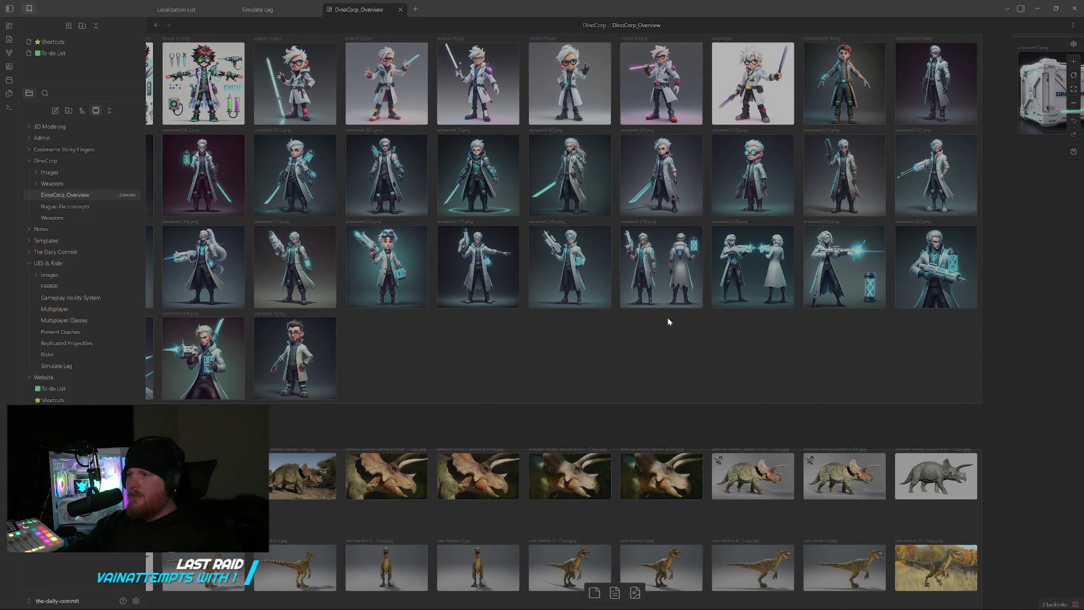
{"action": "scroll", "coordinate": [668, 317], "scroll_direction": "up", "scroll_amount": 2}
{"action": "scroll", "coordinate": [667, 317], "scroll_direction": "up", "scroll_amount": 1}
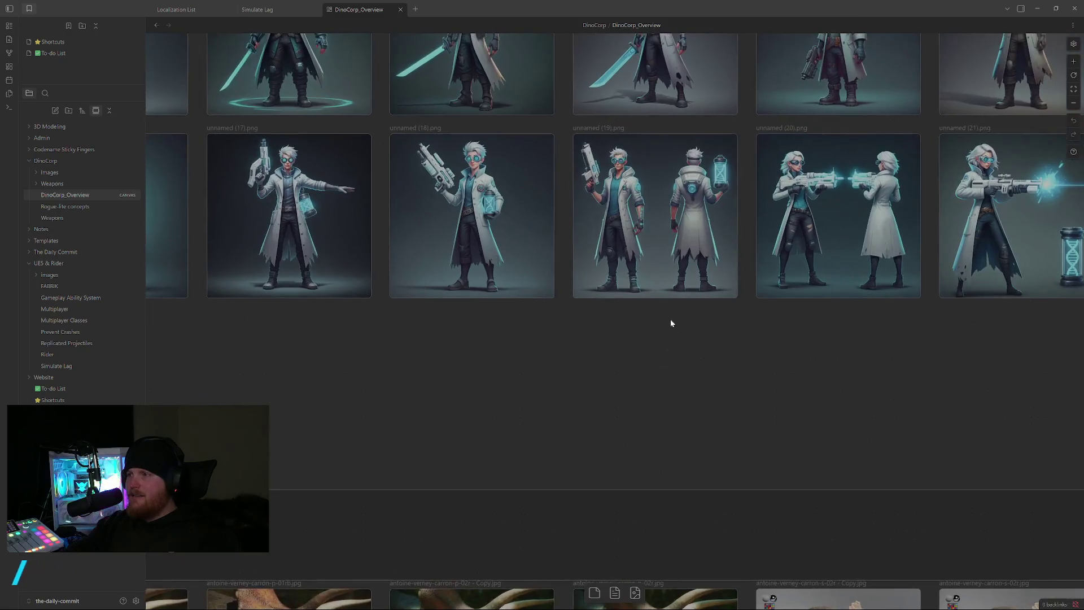
{"action": "left_click", "coordinate": [489, 225]}
{"action": "left_click", "coordinate": [838, 246]}
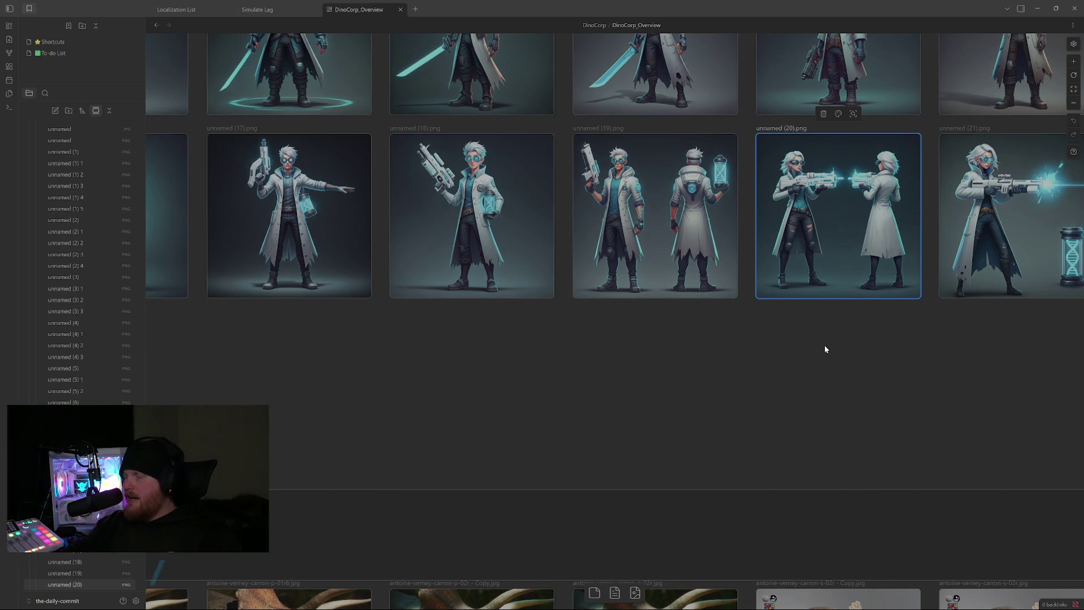
{"action": "scroll", "coordinate": [834, 321], "scroll_direction": "down", "scroll_amount": 1}
{"action": "scroll", "coordinate": [797, 339], "scroll_direction": "down", "scroll_amount": 3}
{"action": "scroll", "coordinate": [764, 407], "scroll_direction": "down", "scroll_amount": 2}
{"action": "scroll", "coordinate": [751, 272], "scroll_direction": "down", "scroll_amount": 2}
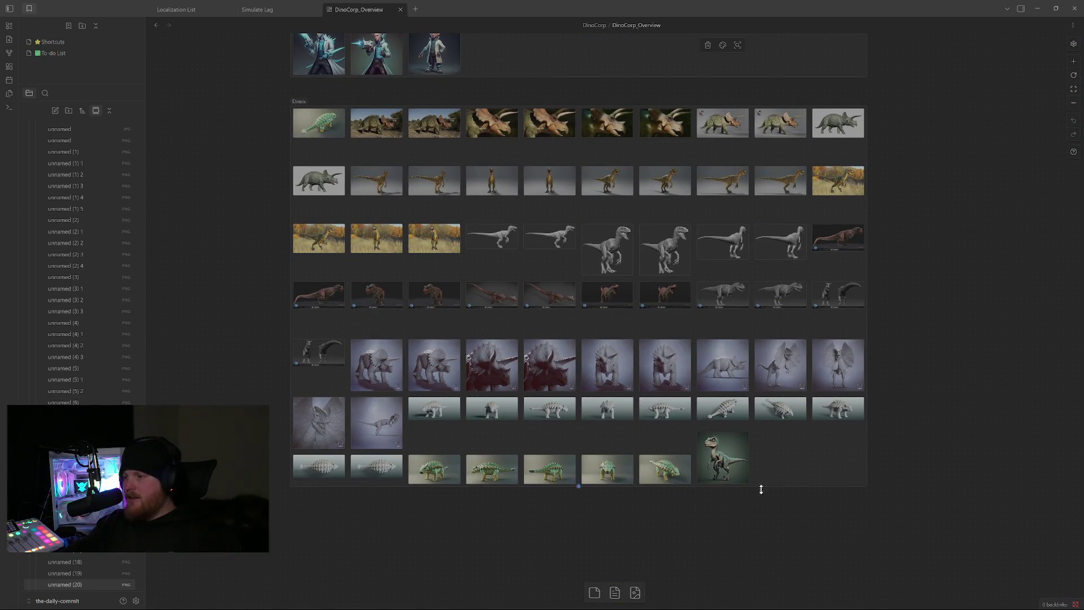
{"action": "scroll", "coordinate": [760, 486], "scroll_direction": "down", "scroll_amount": 1}
{"action": "scroll", "coordinate": [724, 492], "scroll_direction": "up", "scroll_amount": 2}
{"action": "scroll", "coordinate": [646, 375], "scroll_direction": "up", "scroll_amount": 2}
{"action": "scroll", "coordinate": [634, 375], "scroll_direction": "up", "scroll_amount": 3}
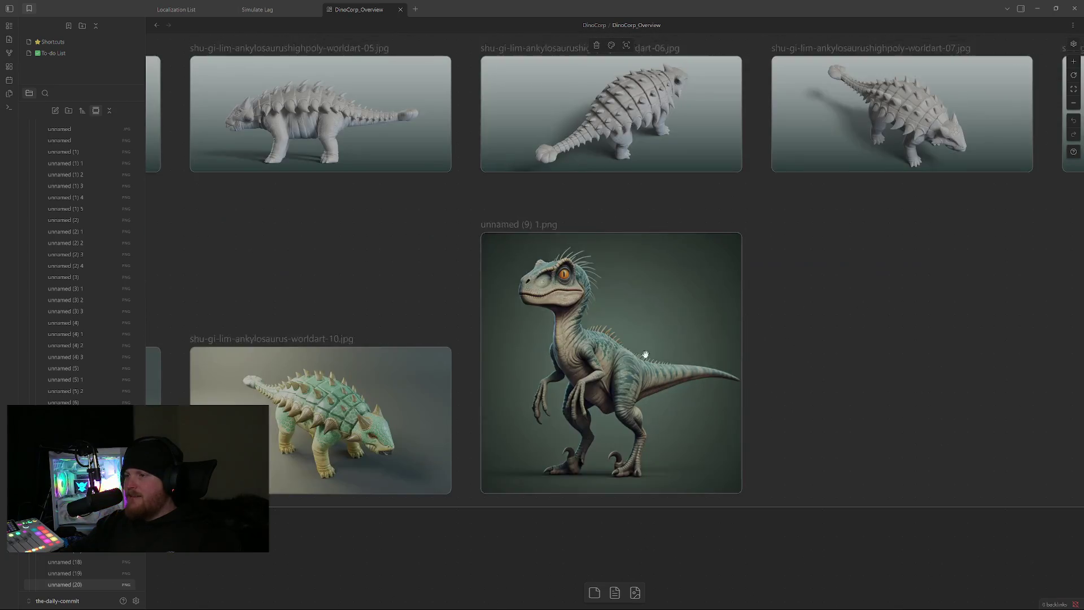
{"action": "scroll", "coordinate": [715, 373], "scroll_direction": "down", "scroll_amount": 3}
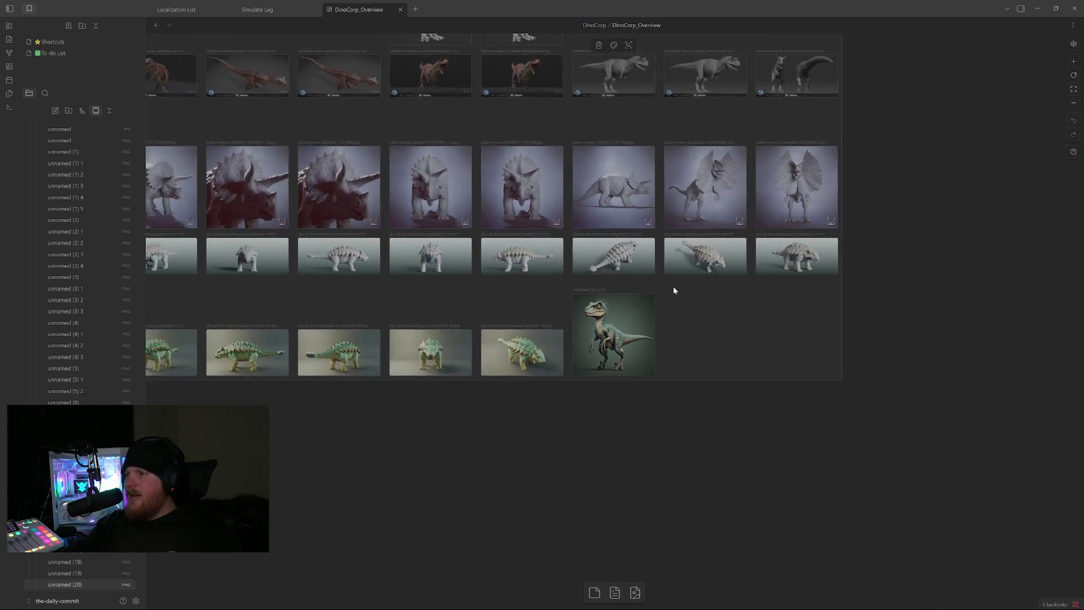
{"action": "scroll", "coordinate": [760, 445], "scroll_direction": "up", "scroll_amount": 2}
{"action": "scroll", "coordinate": [726, 382], "scroll_direction": "up", "scroll_amount": 2}
{"action": "scroll", "coordinate": [725, 382], "scroll_direction": "down", "scroll_amount": 3}
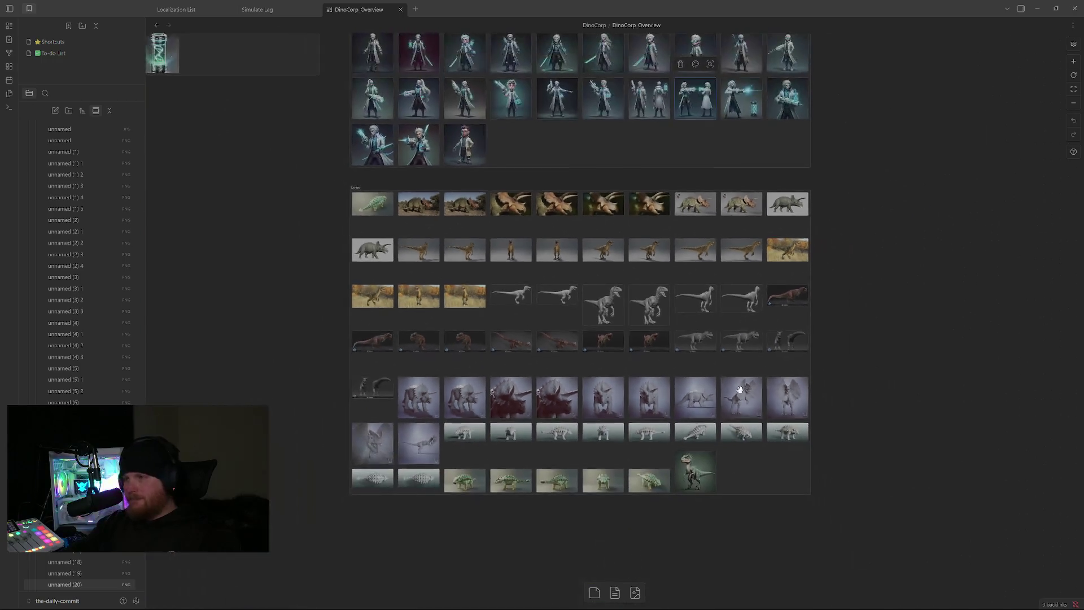
{"action": "scroll", "coordinate": [894, 284], "scroll_direction": "up", "scroll_amount": 2}
{"action": "scroll", "coordinate": [912, 387], "scroll_direction": "up", "scroll_amount": 1}
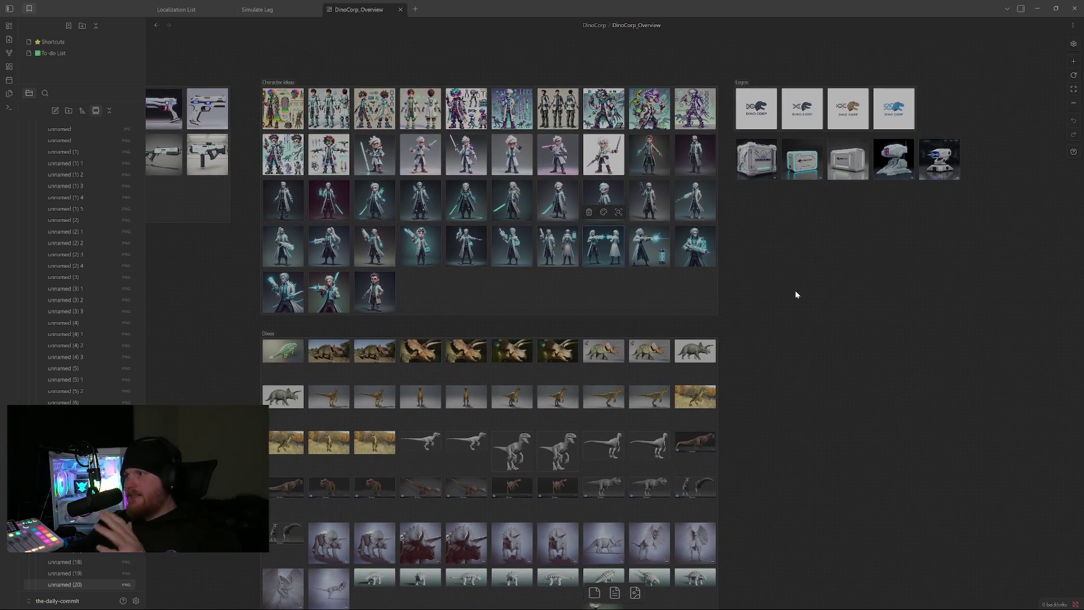
{"action": "mouse_move", "coordinate": [799, 309]}
{"action": "left_mouse_down"}
{"action": "mouse_move", "coordinate": [968, 346]}
{"action": "mouse_move", "coordinate": [992, 302]}
{"action": "left_mouse_up"}
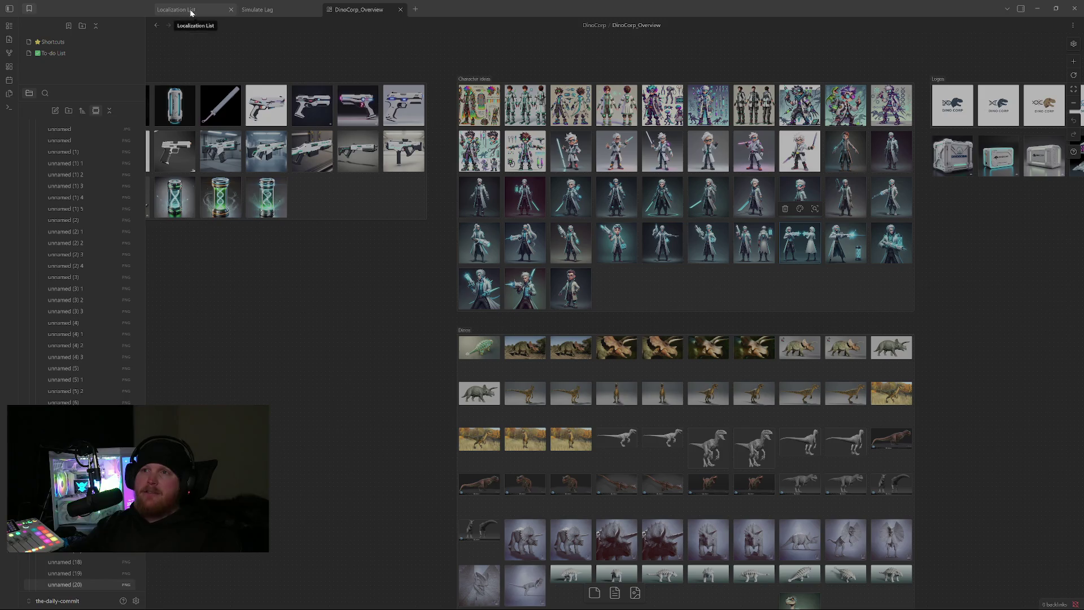
{"action": "scroll", "coordinate": [81, 246], "scroll_direction": "up", "scroll_amount": 5}
{"action": "scroll", "coordinate": [77, 221], "scroll_direction": "up", "scroll_amount": 5}
{"action": "scroll", "coordinate": [70, 201], "scroll_direction": "up", "scroll_amount": 5}
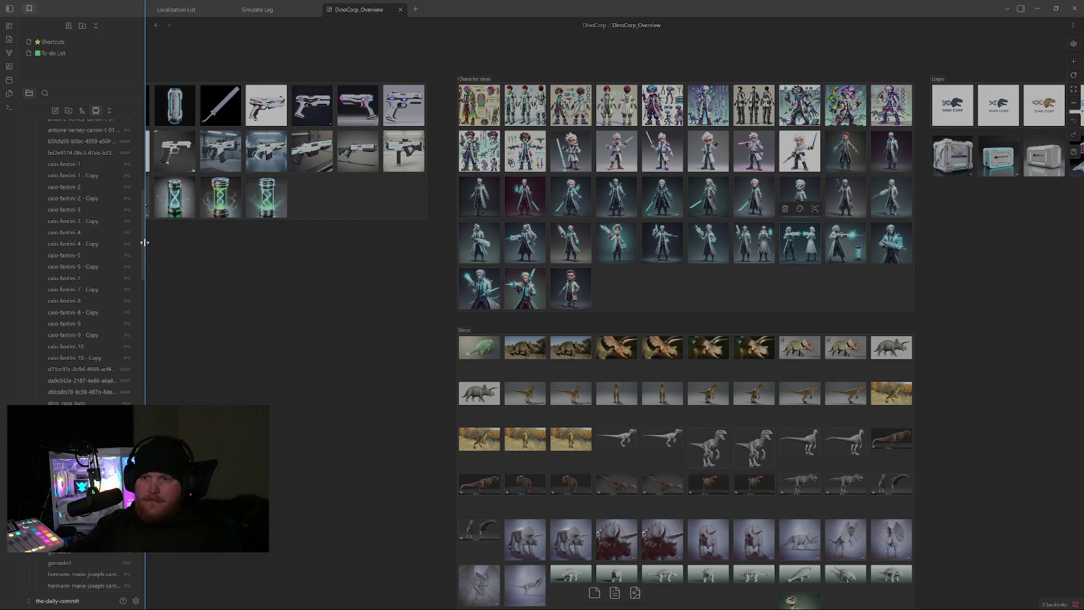
{"action": "scroll", "coordinate": [142, 235], "scroll_direction": "up", "scroll_amount": 3}
Collapse DinoCorp > Images, glance at Rogue-lite concepts, and return to the DinoCorp_Overview canvas.
{"action": "left_click_drag", "start_coordinate": [142, 235], "coordinate": [138, 155]}
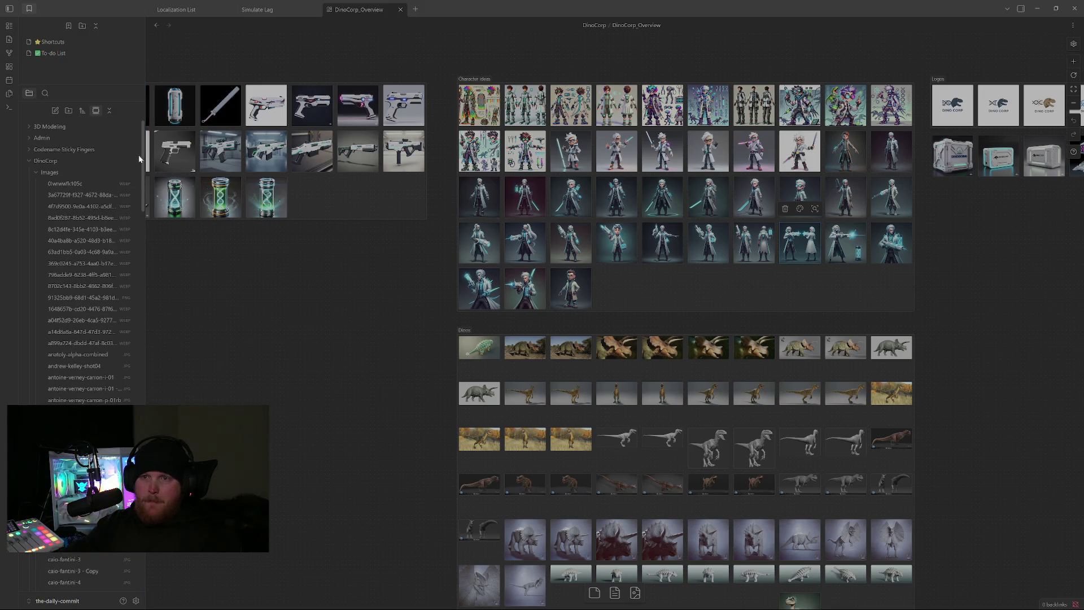
{"action": "left_click", "coordinate": [37, 174]}
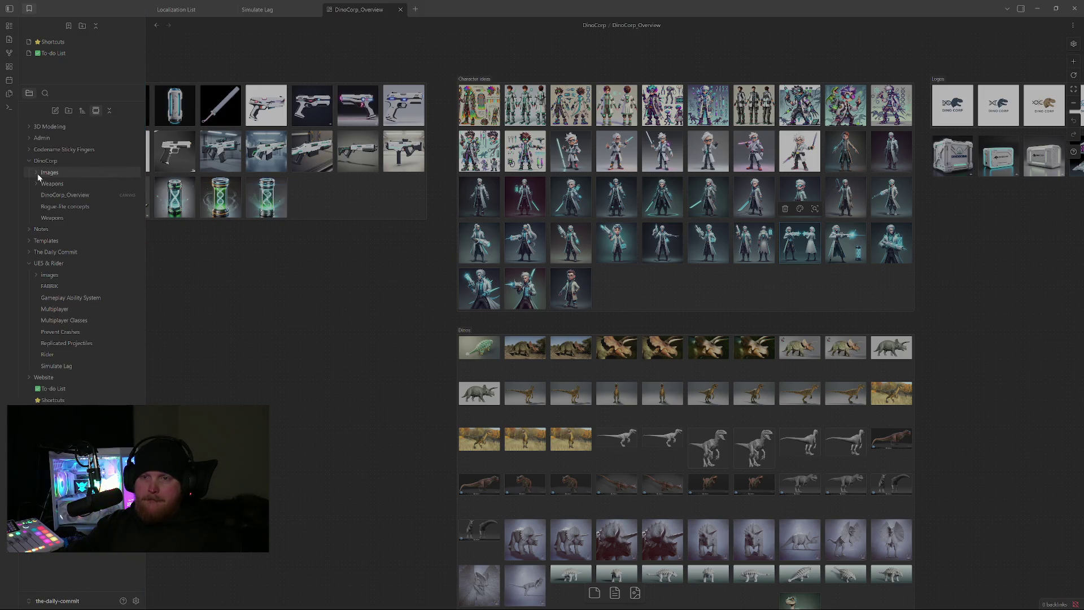
{"action": "left_click", "coordinate": [57, 206]}
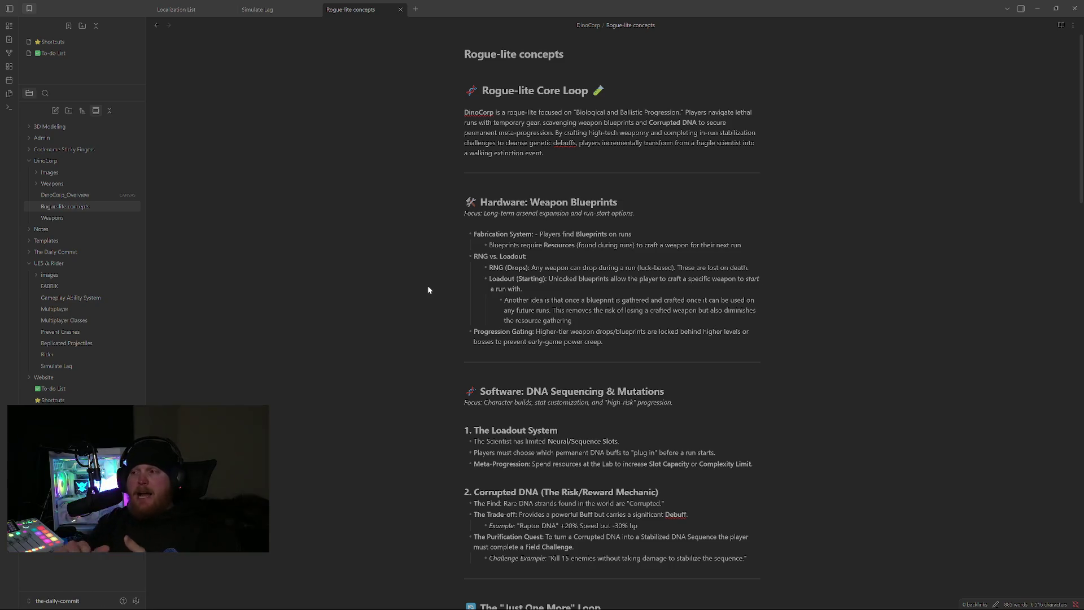
{"action": "left_click", "coordinate": [72, 195]}
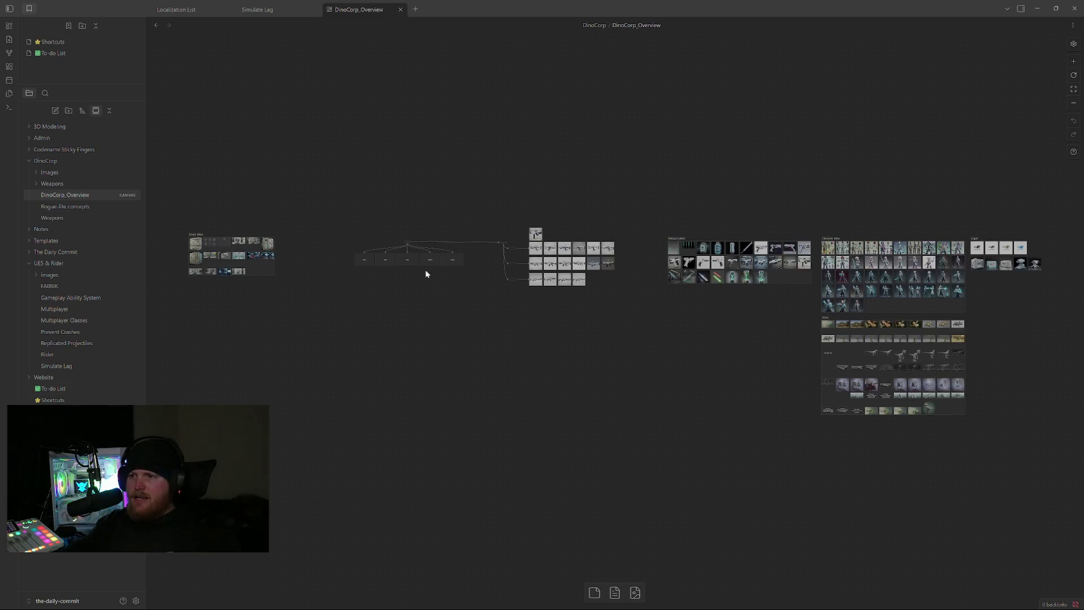
{"action": "scroll", "coordinate": [407, 275], "scroll_direction": "up", "scroll_amount": 3}
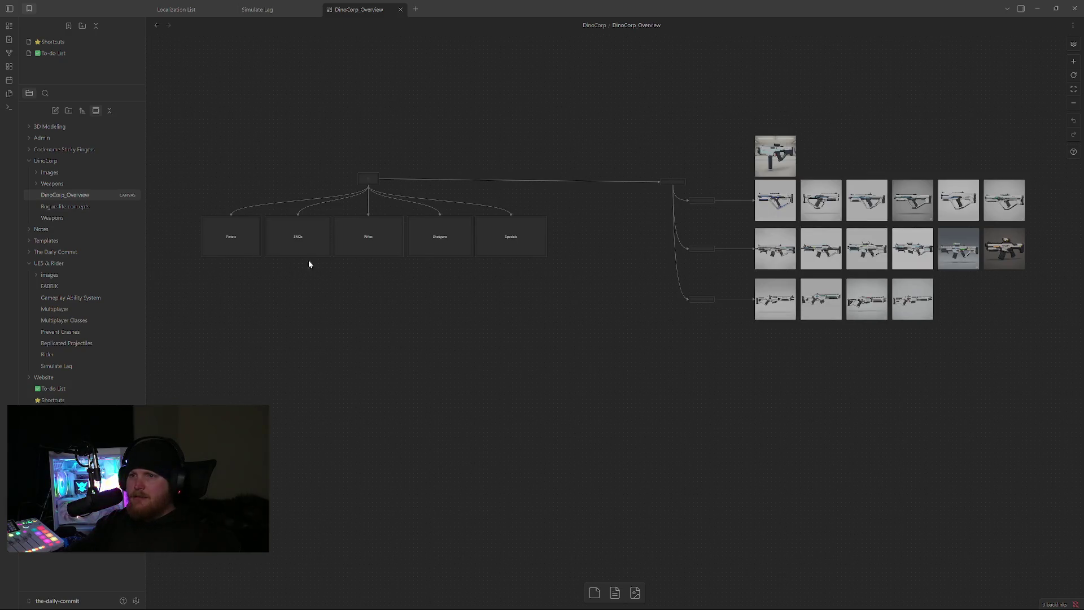
{"action": "scroll", "coordinate": [315, 267], "scroll_direction": "up", "scroll_amount": 3}
{"action": "scroll", "coordinate": [297, 286], "scroll_direction": "up", "scroll_amount": 1}
{"action": "scroll", "coordinate": [353, 307], "scroll_direction": "up", "scroll_amount": 1}
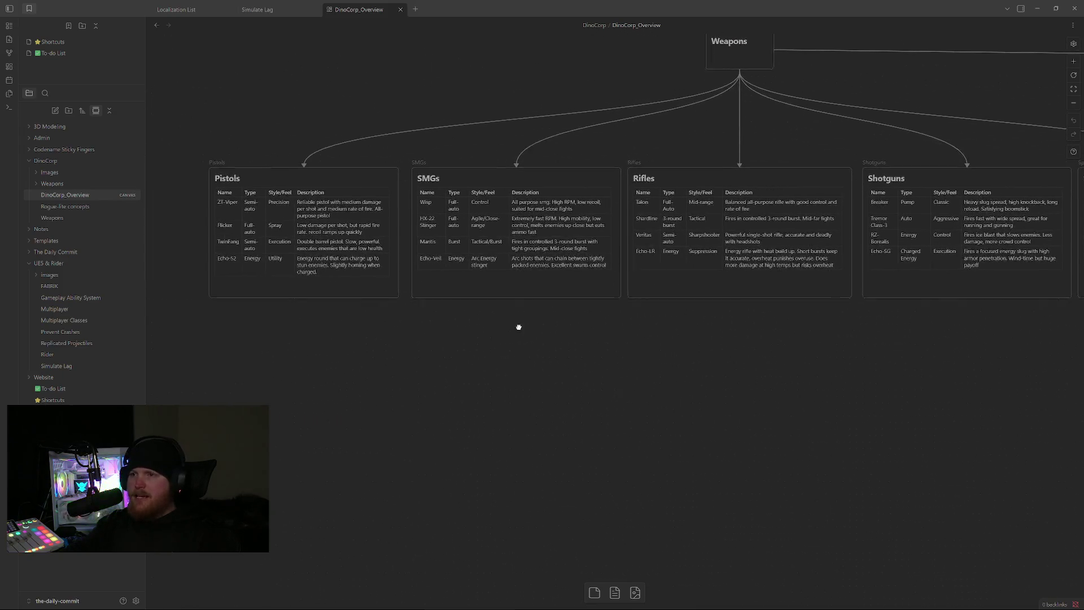
{"action": "scroll", "coordinate": [514, 326], "scroll_direction": "left", "scroll_amount": 1}
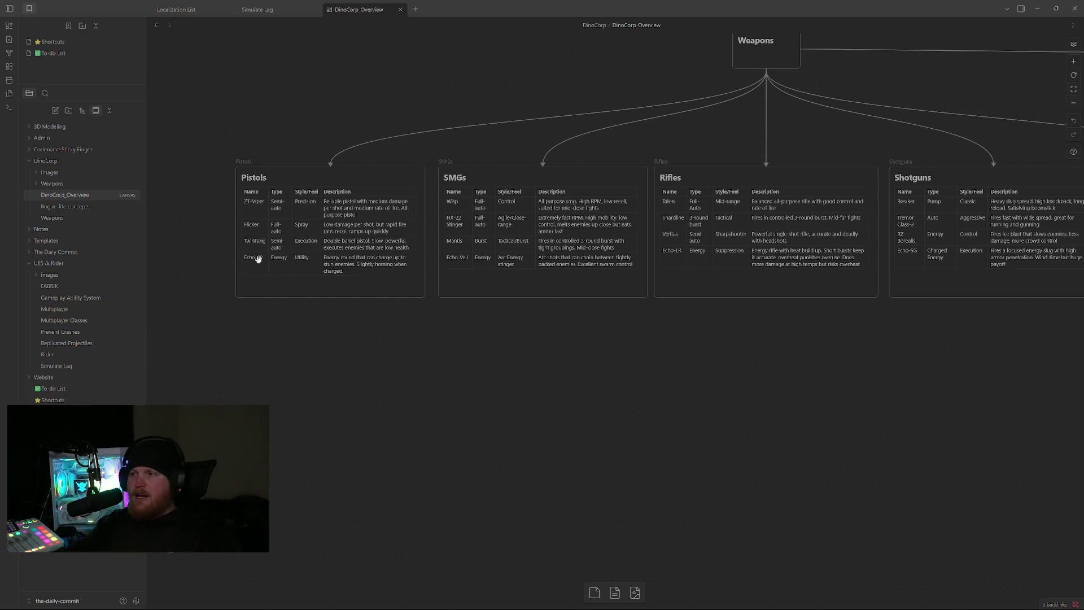
{"action": "scroll", "coordinate": [621, 340], "scroll_direction": "right", "scroll_amount": 5}
{"action": "scroll", "coordinate": [431, 319], "scroll_direction": "right", "scroll_amount": 4}
{"action": "scroll", "coordinate": [350, 317], "scroll_direction": "right", "scroll_amount": 6}
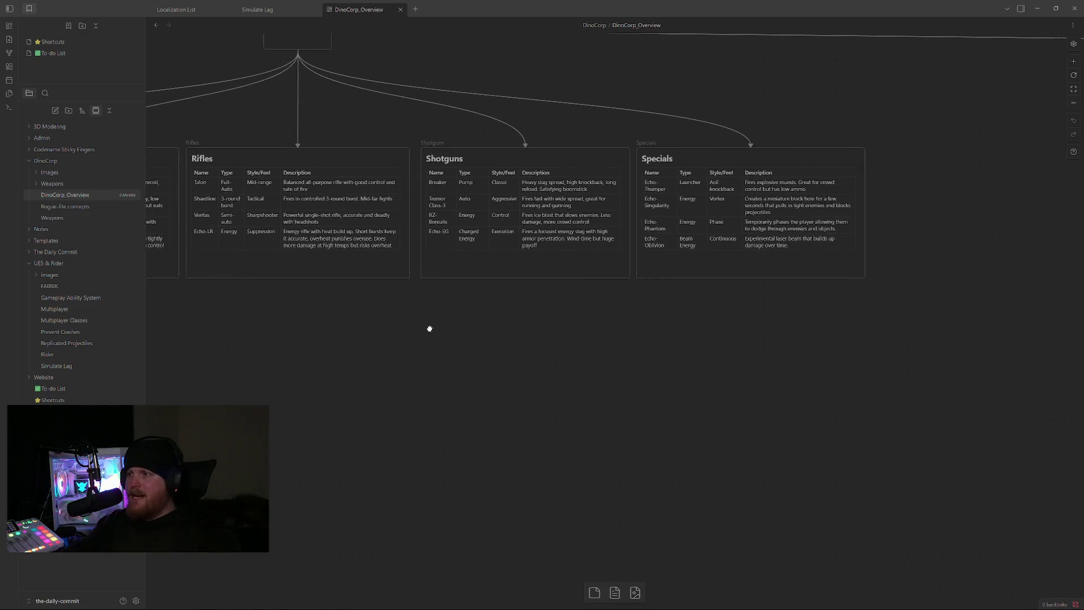
{"action": "scroll", "coordinate": [683, 339], "scroll_direction": "left", "scroll_amount": 3}
{"action": "scroll", "coordinate": [748, 334], "scroll_direction": "left", "scroll_amount": 5}
{"action": "scroll", "coordinate": [619, 340], "scroll_direction": "left", "scroll_amount": 3}
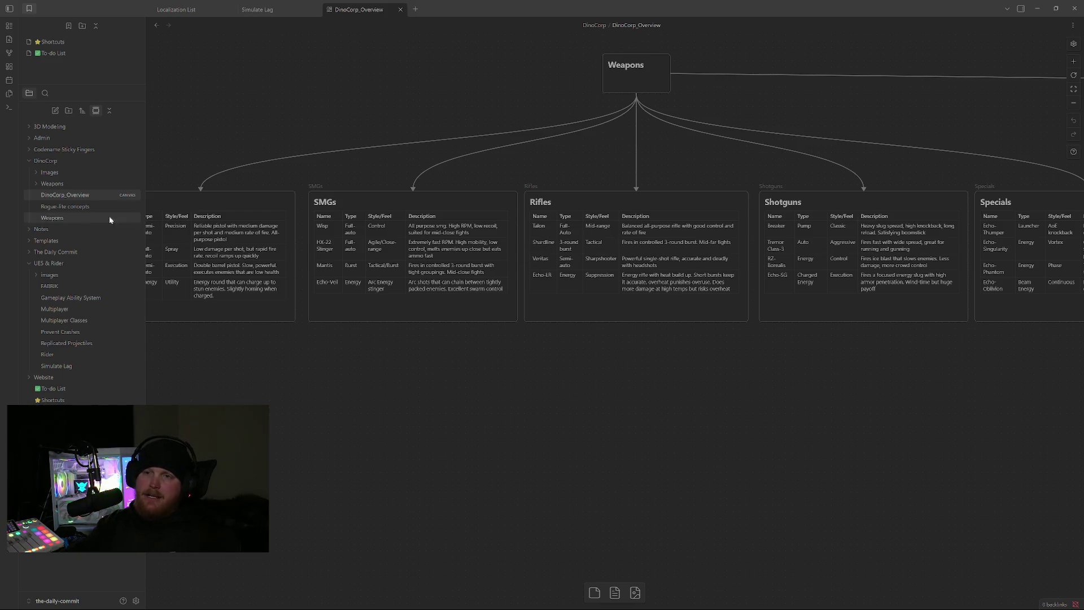
Reopen the Rogue-lite concepts note and highlight 'Weapon Blueprints' in the Hardware heading.
{"action": "left_click", "coordinate": [85, 206]}
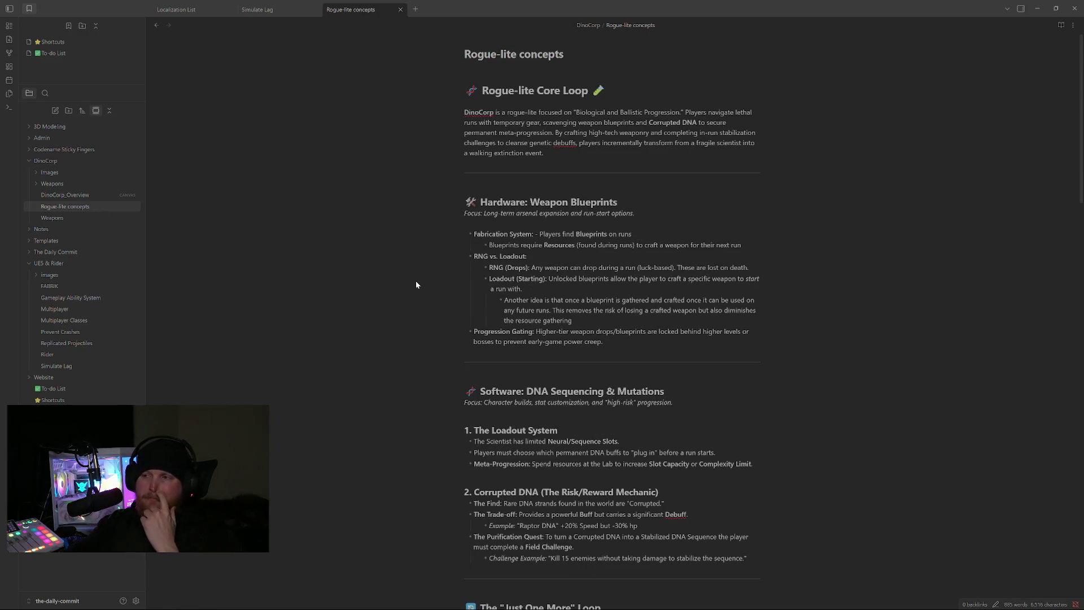
{"action": "scroll", "coordinate": [417, 284], "scroll_direction": "down", "scroll_amount": 3}
{"action": "scroll", "coordinate": [421, 286], "scroll_direction": "up", "scroll_amount": 3}
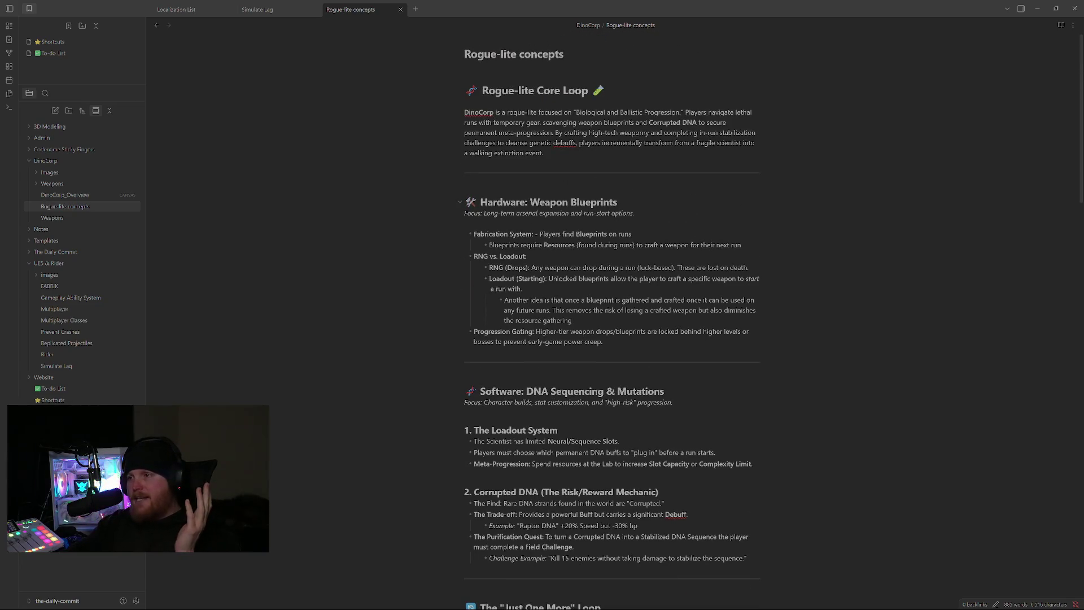
{"action": "left_click_drag", "start_coordinate": [531, 202], "coordinate": [617, 201]}
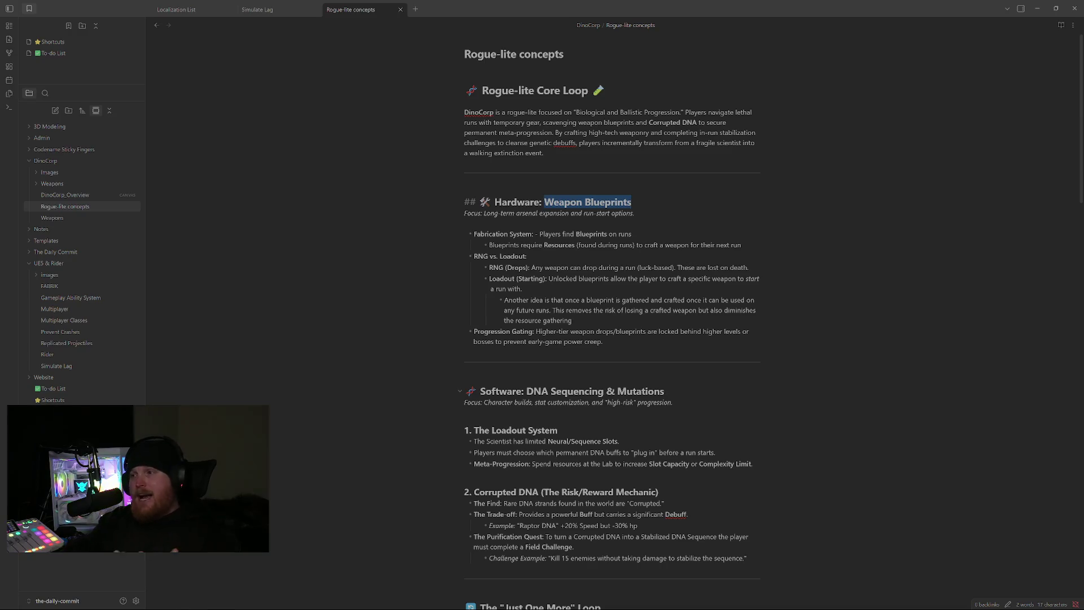
{"action": "scroll", "coordinate": [612, 339], "scroll_direction": "down", "scroll_amount": 3}
{"action": "scroll", "coordinate": [612, 338], "scroll_direction": "down", "scroll_amount": 1}
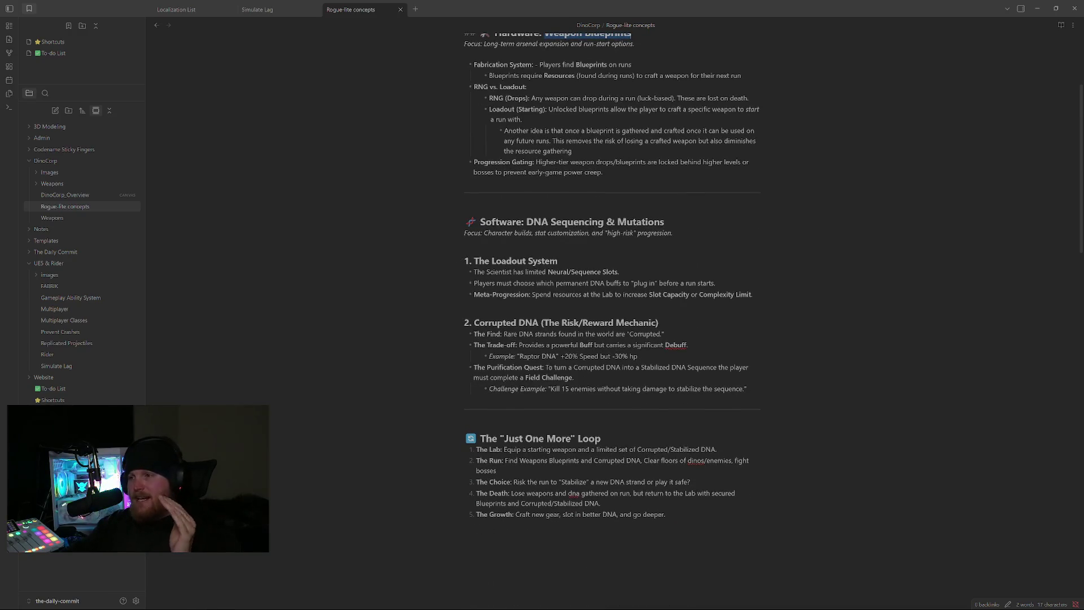
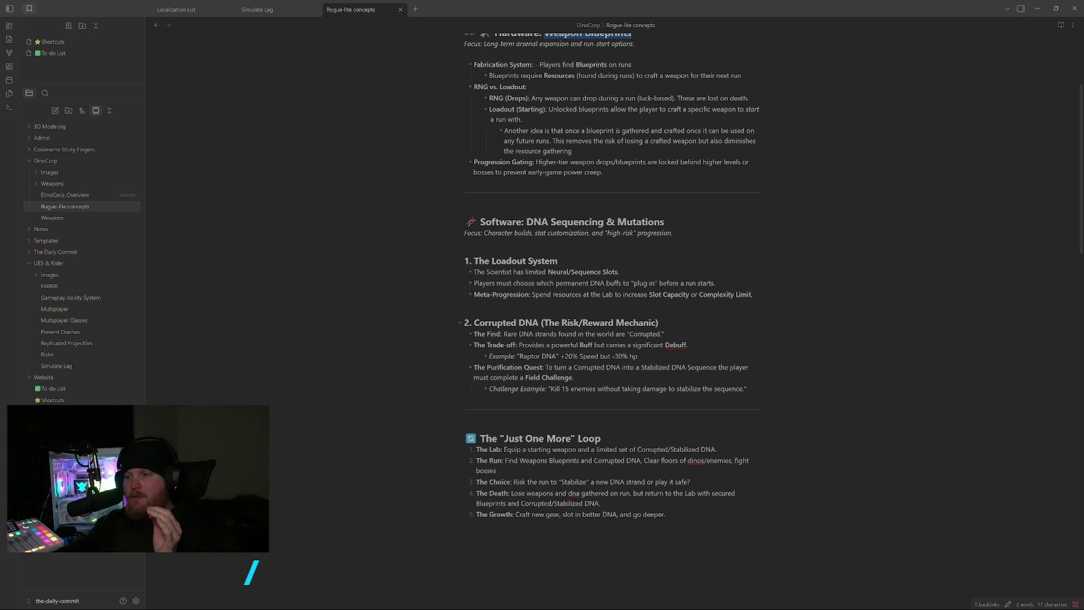
Review the Corrupted DNA heading, briefly revealing its markup without editing it.
{"action": "left_click_drag", "start_coordinate": [474, 323], "coordinate": [539, 323]}
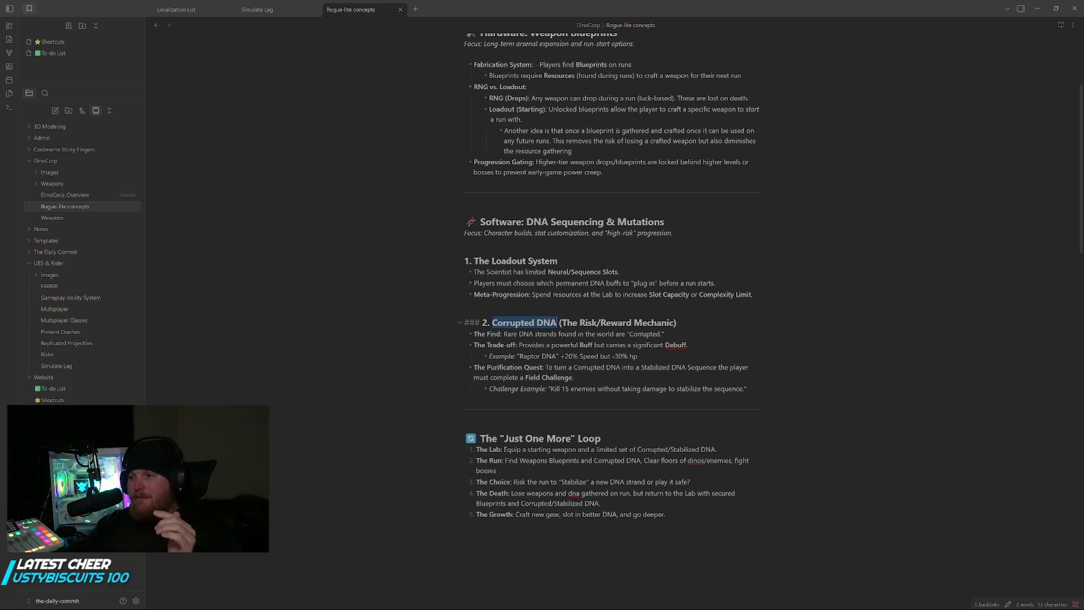
{"action": "left_click", "coordinate": [767, 390]}
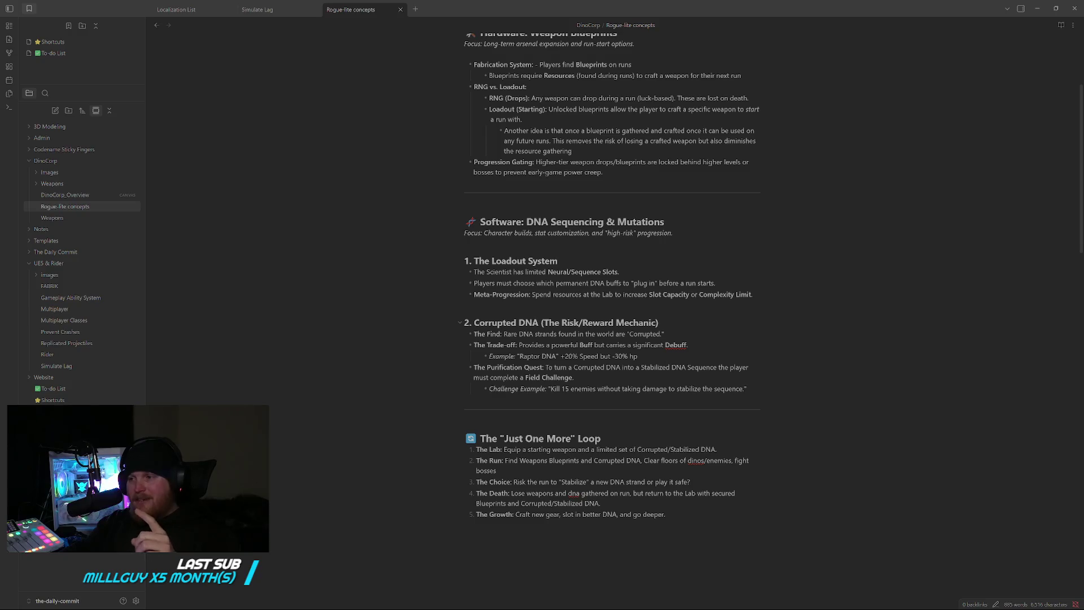
{"action": "left_click", "coordinate": [543, 323]}
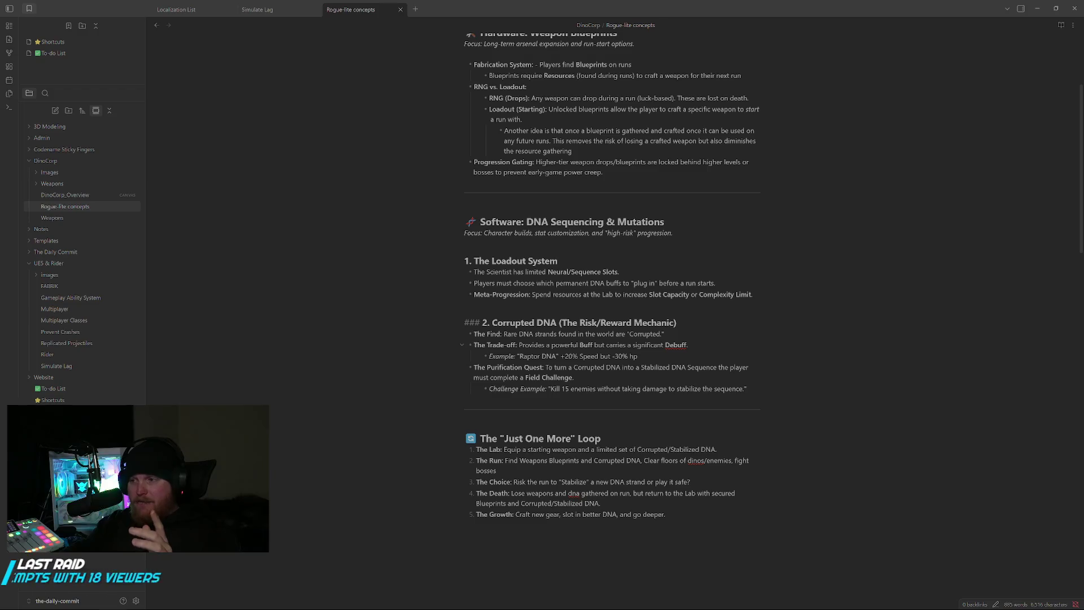
{"action": "left_click", "coordinate": [637, 356]}
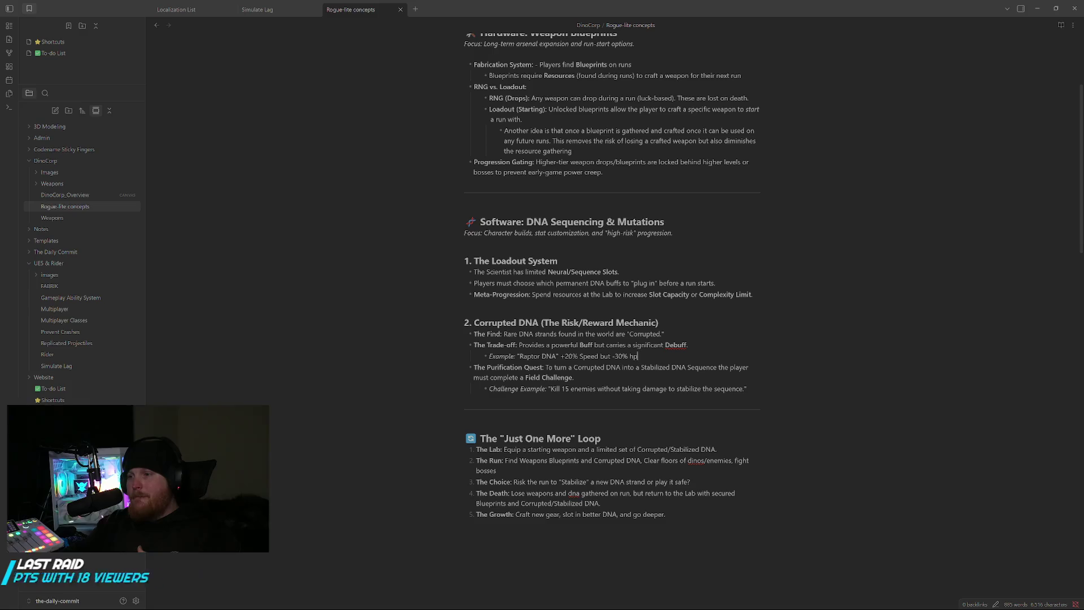
Highlight the +20% Speed bonus, -30% hp penalty and 'The Purification Quest:' label while reading.
{"action": "left_click_drag", "start_coordinate": [564, 356], "coordinate": [598, 355]}
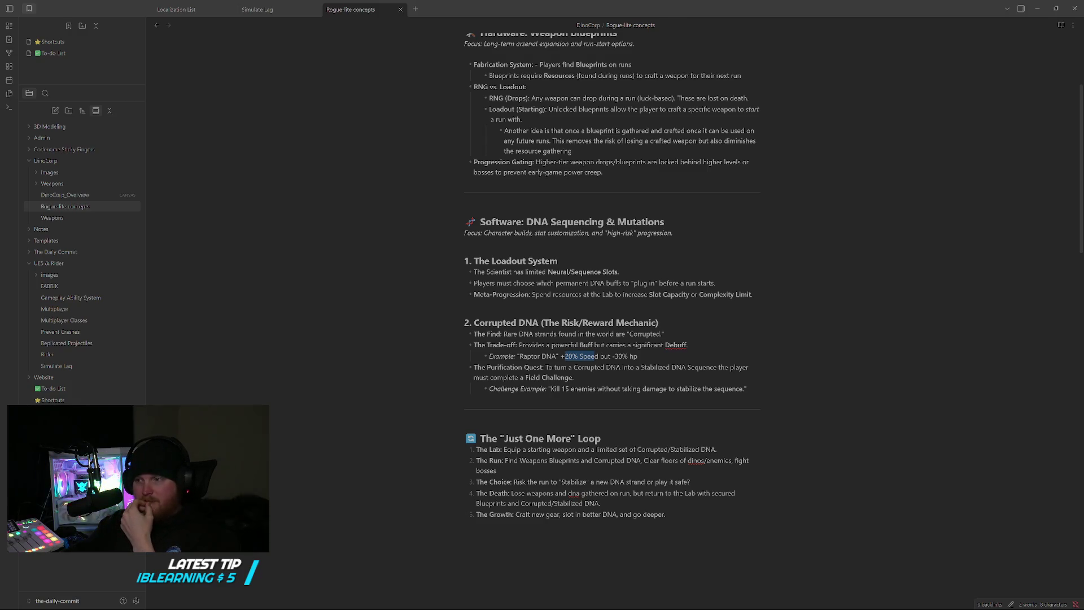
{"action": "left_click_drag", "start_coordinate": [564, 356], "coordinate": [598, 356]}
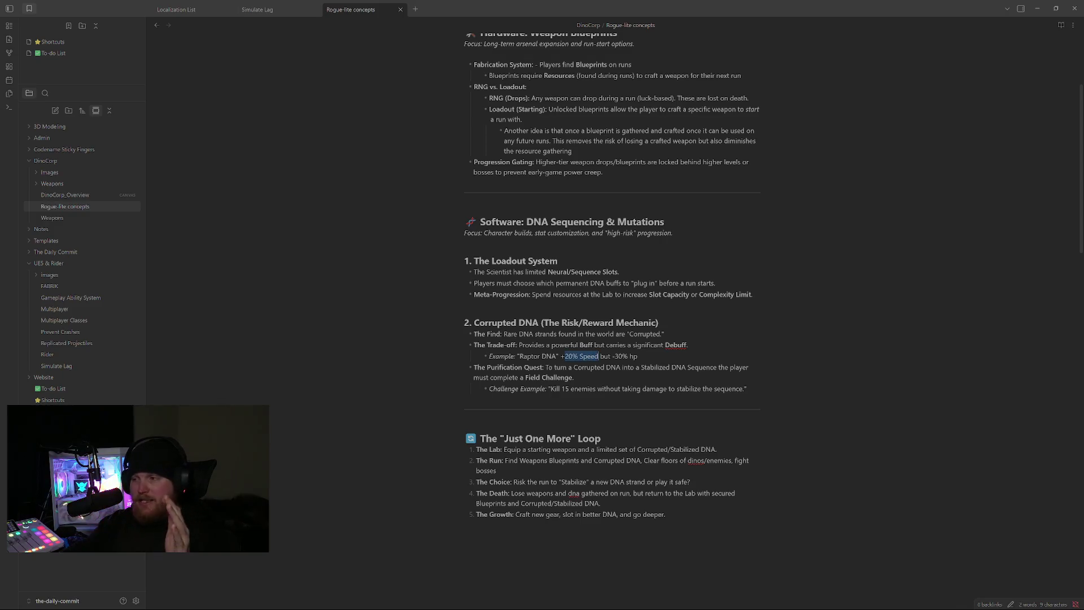
{"action": "left_click_drag", "start_coordinate": [625, 355], "coordinate": [638, 355]}
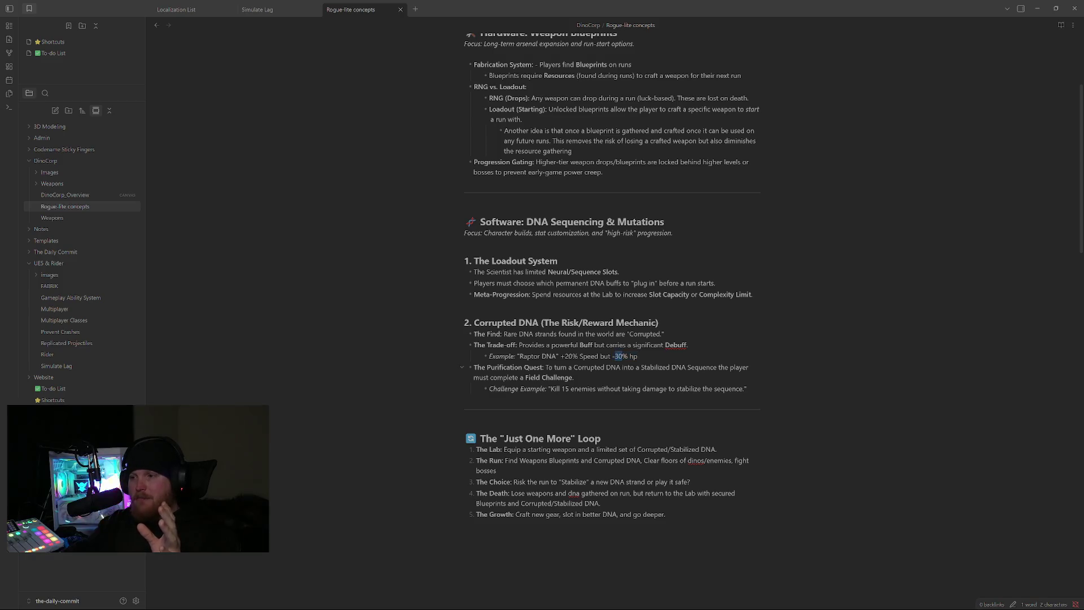
{"action": "left_click_drag", "start_coordinate": [473, 367], "coordinate": [543, 367]}
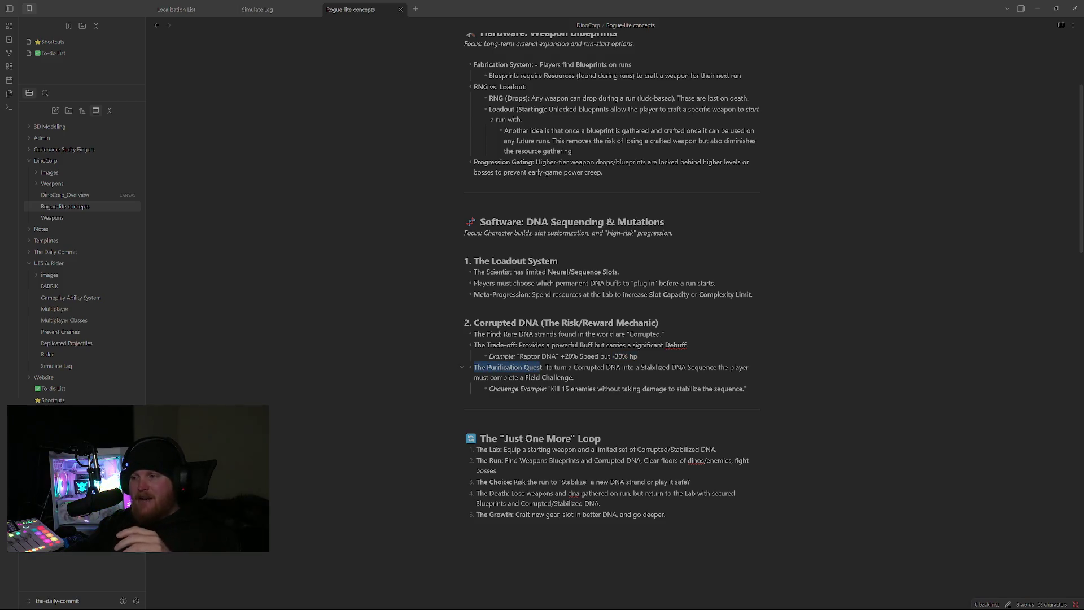
{"action": "key", "text": "shift+Right"}
{"action": "key", "text": "Down"}
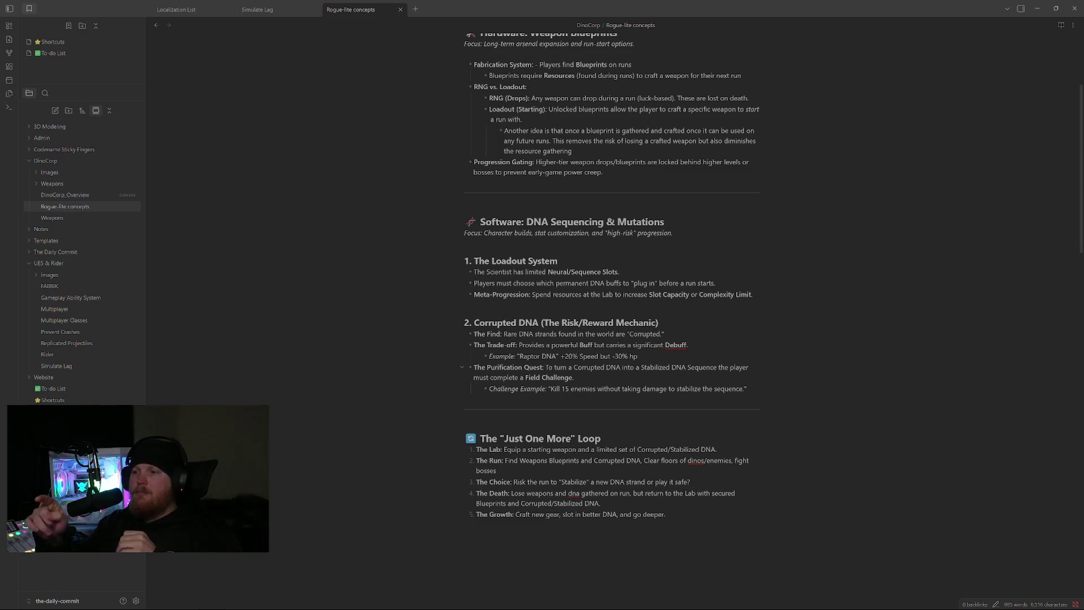
Highlight 'Corrupted' and 'Blueprints' in their headings, leaving the Weapon Blueprints heading in view.
{"action": "double_click", "coordinate": [513, 321]}
{"action": "left_click", "coordinate": [573, 377]}
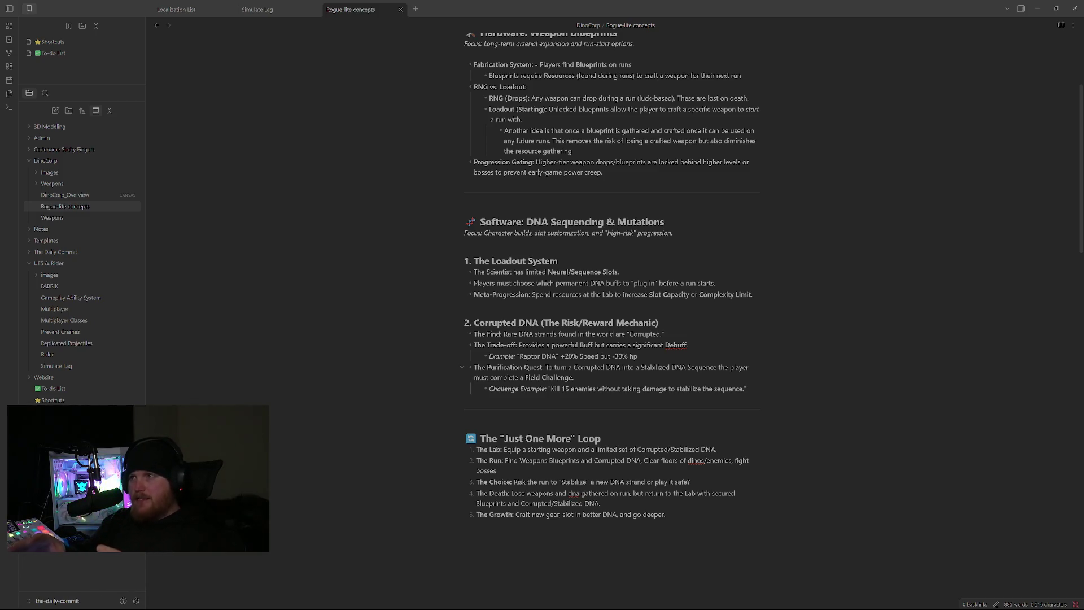
{"action": "scroll", "coordinate": [616, 298], "scroll_direction": "up", "scroll_amount": 1}
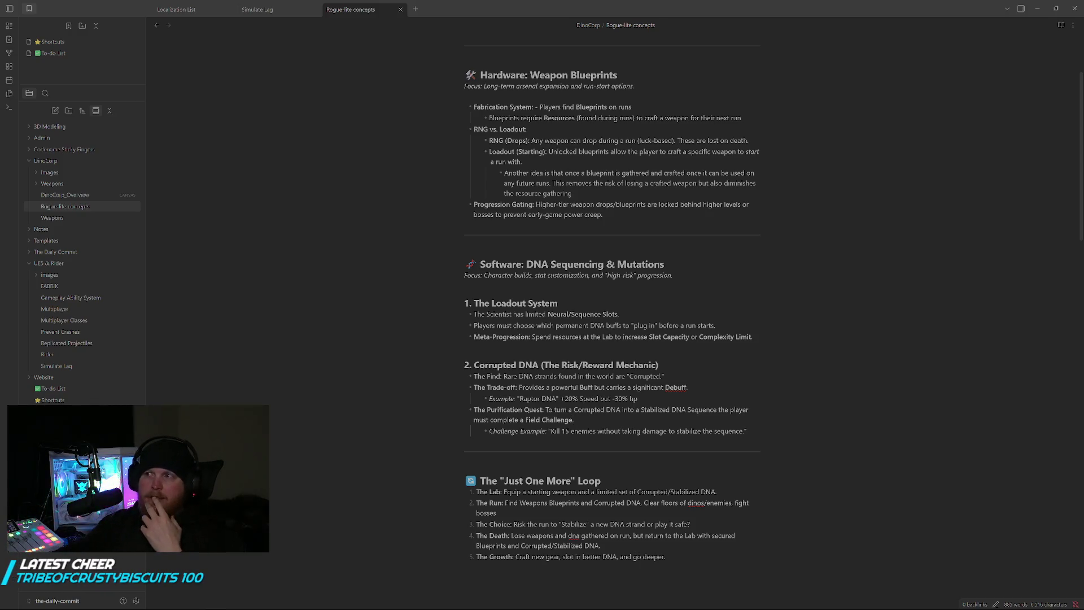
{"action": "double_click", "coordinate": [591, 74]}
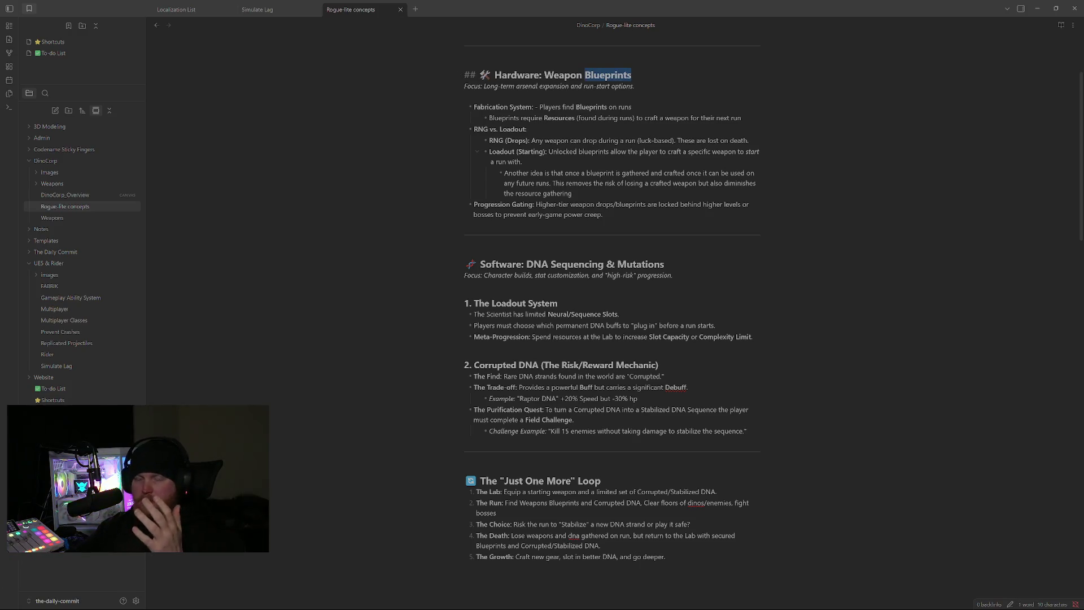
{"action": "left_click", "coordinate": [603, 214]}
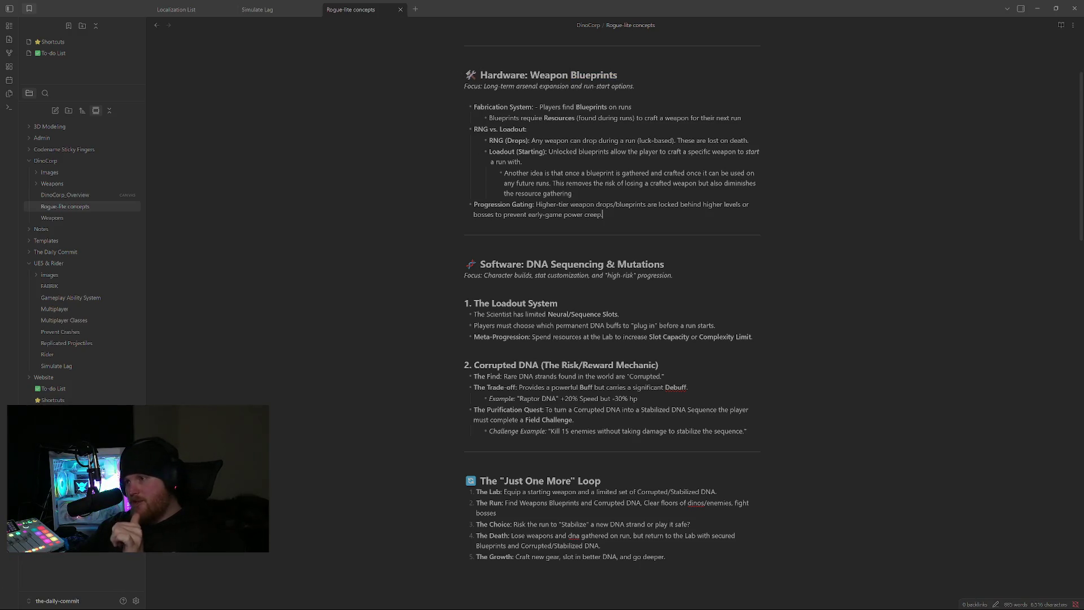